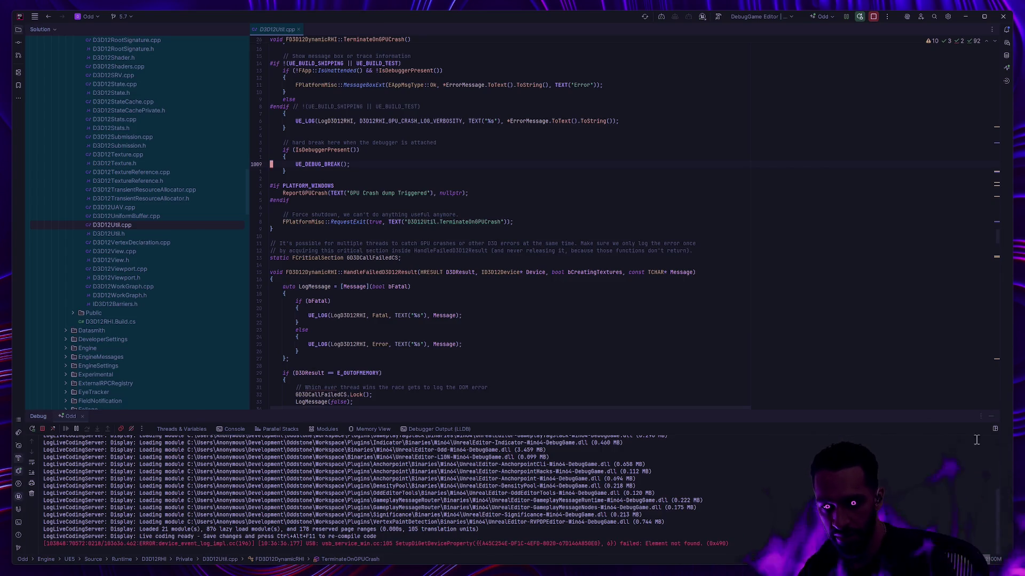
# Collapse Rider's Debug panel and scroll up through the D3D12Util.cpp code
pyautogui.click(990, 417)
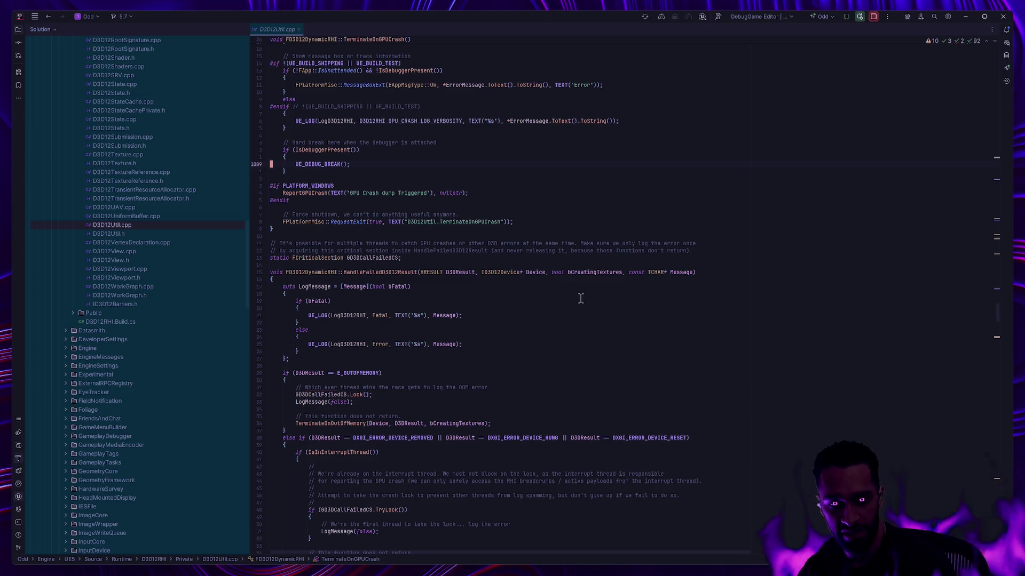
pyautogui.scroll(15, 489, 306)
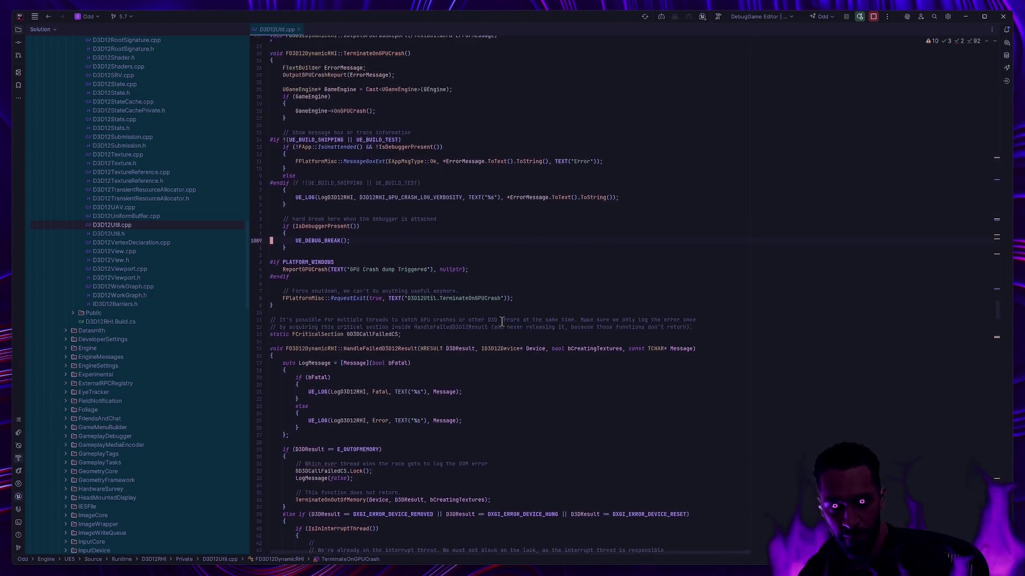
pyautogui.scroll(10, 518, 326)
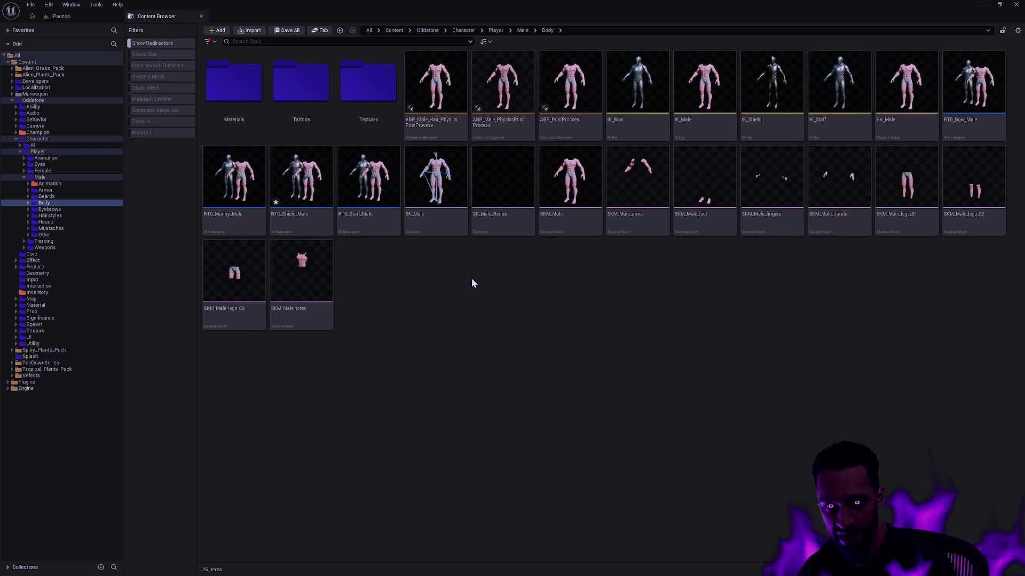
# Switch to the Unreal level editor and open the Content Drawer on the Male/Body folder
pyautogui.press('ctrl+super+Right')
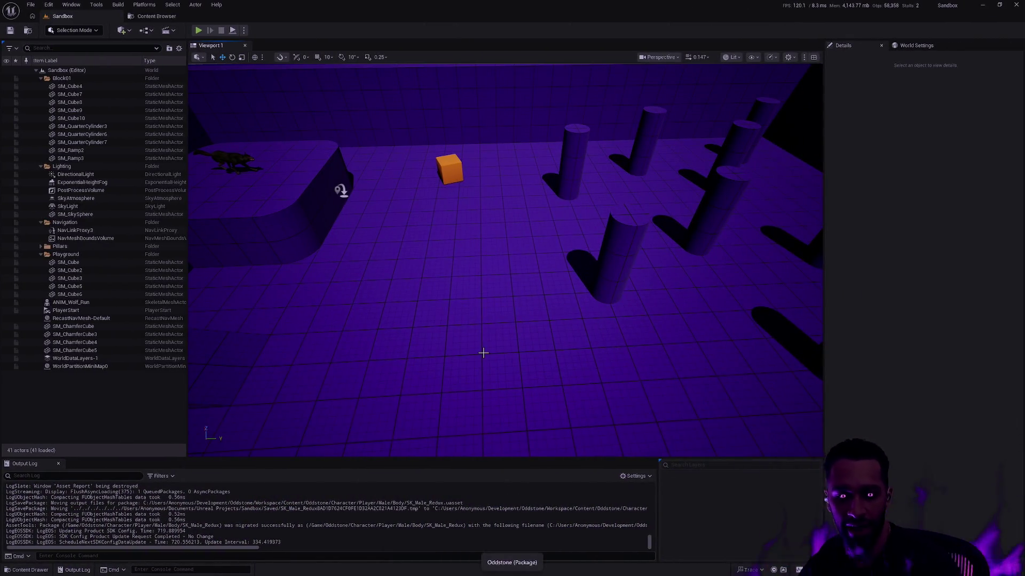
pyautogui.hotkey('ctrl', 'space')
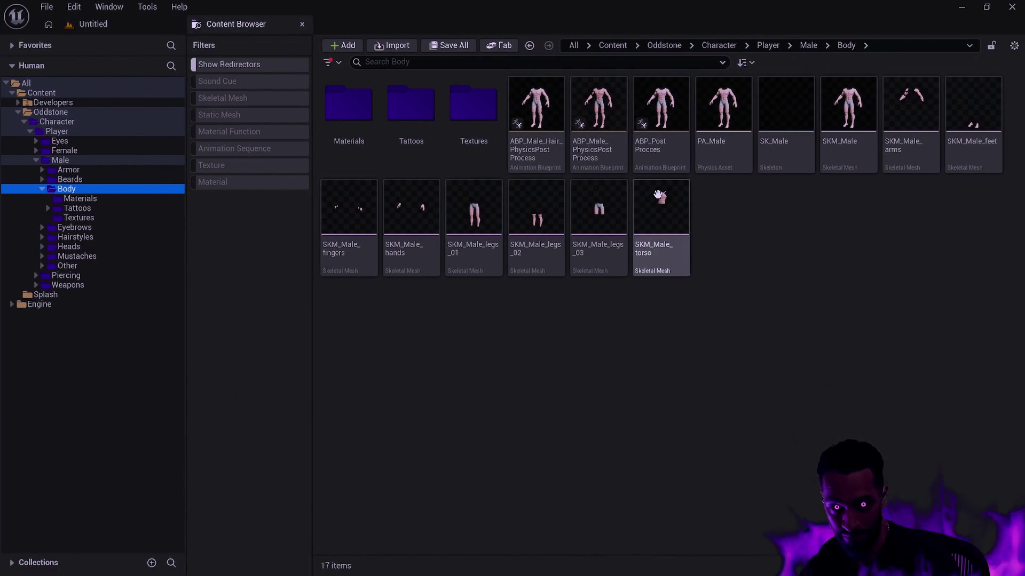
pyautogui.moveTo(659, 193)
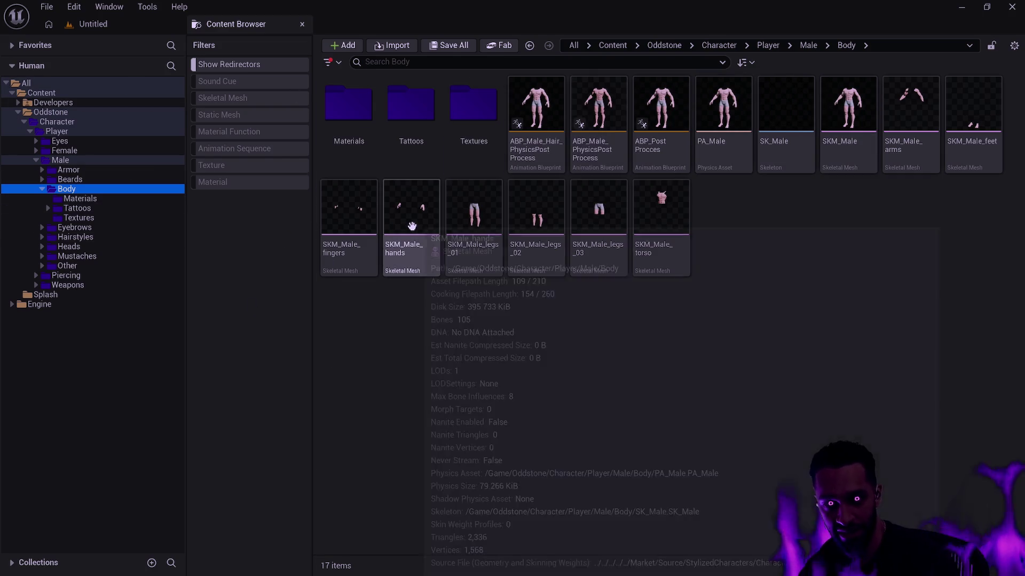
pyautogui.moveTo(412, 226)
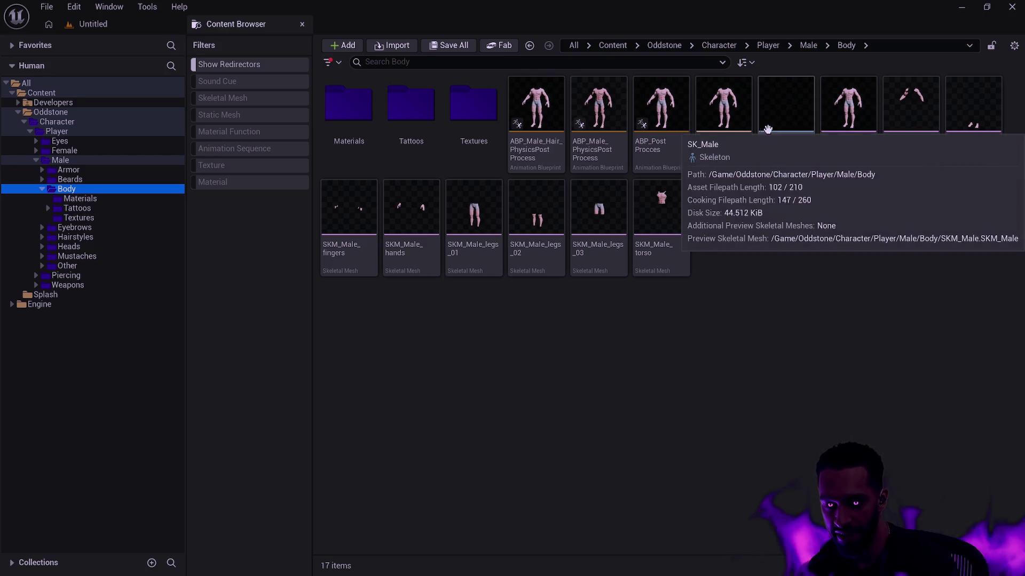
pyautogui.moveTo(808, 154)
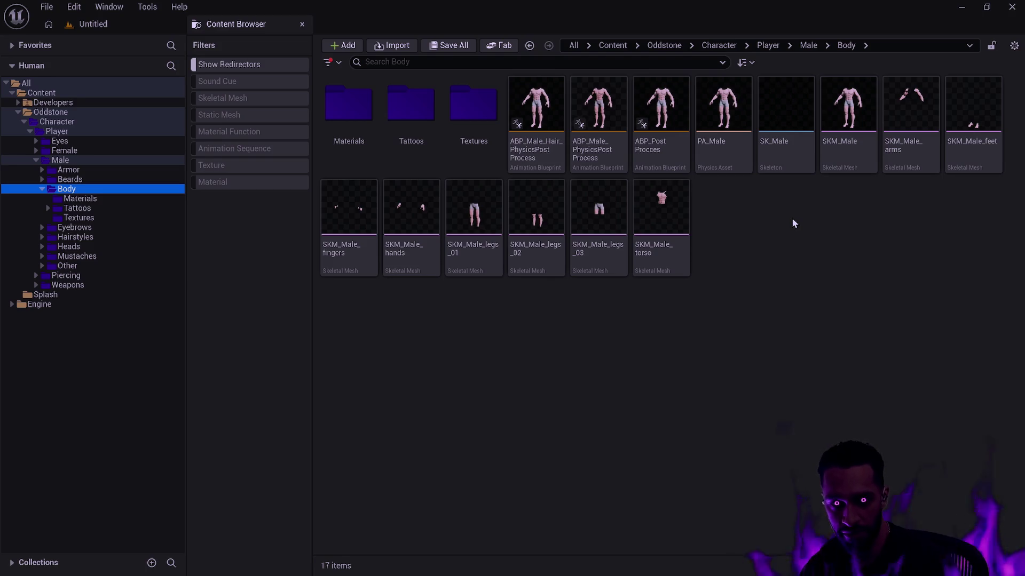
pyautogui.doubleClick(791, 153)
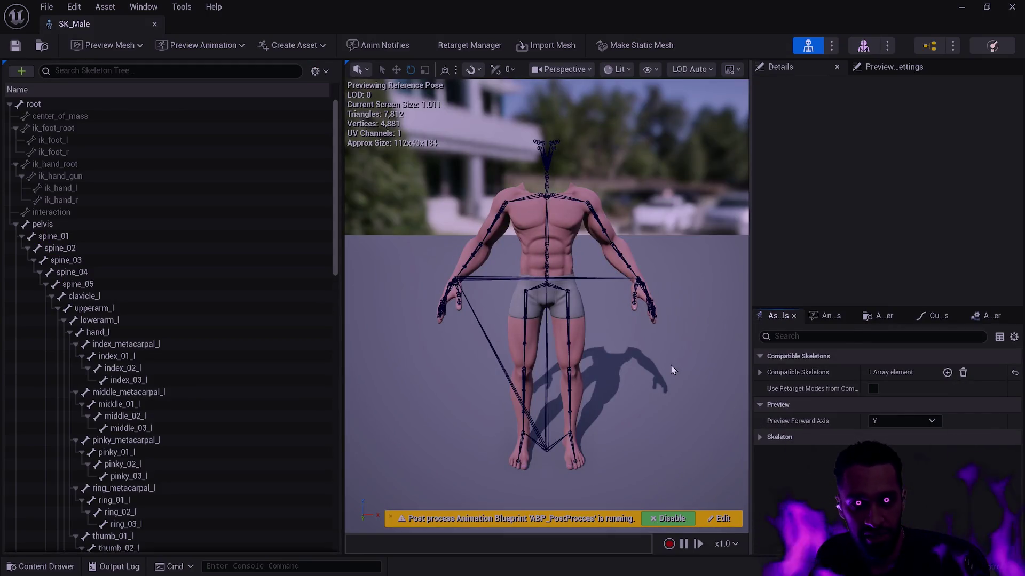
# Find and open SK_Female via Ctrl+P, then bring the preview closer to the character
pyautogui.hotkey('ctrl', 'p')
pyautogui.write('SK_Female')
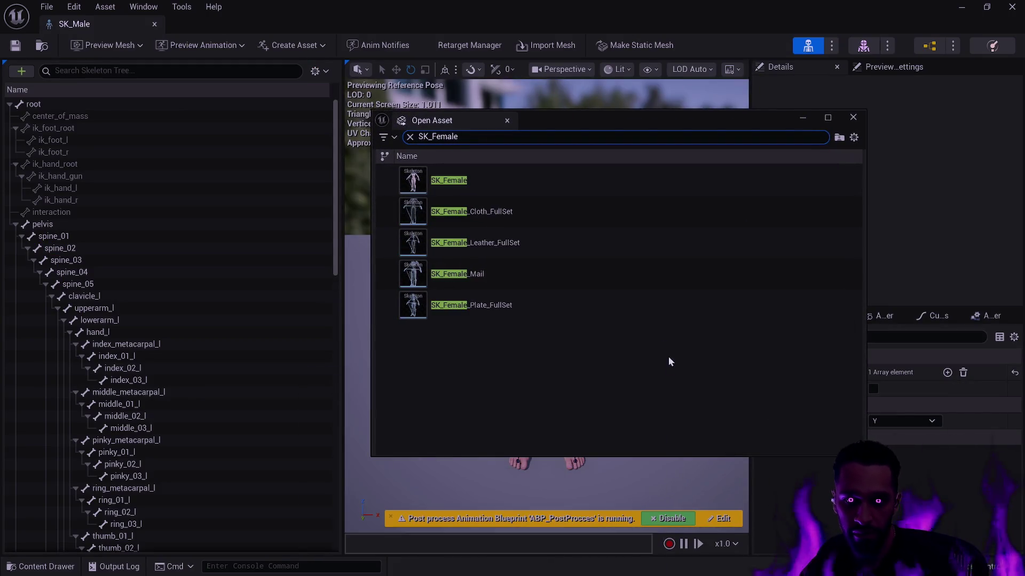
pyautogui.moveTo(517, 179)
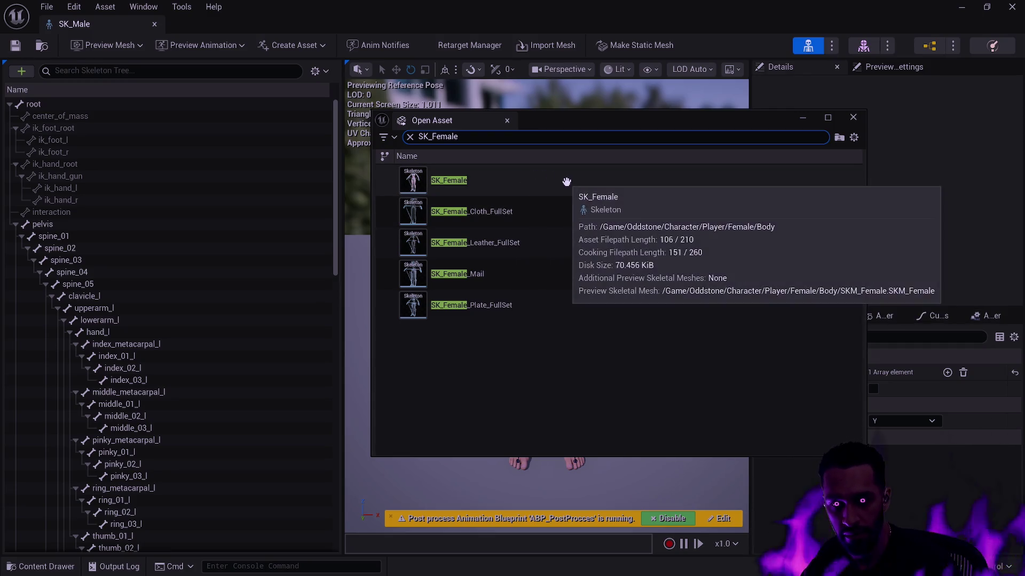
pyautogui.doubleClick(533, 181)
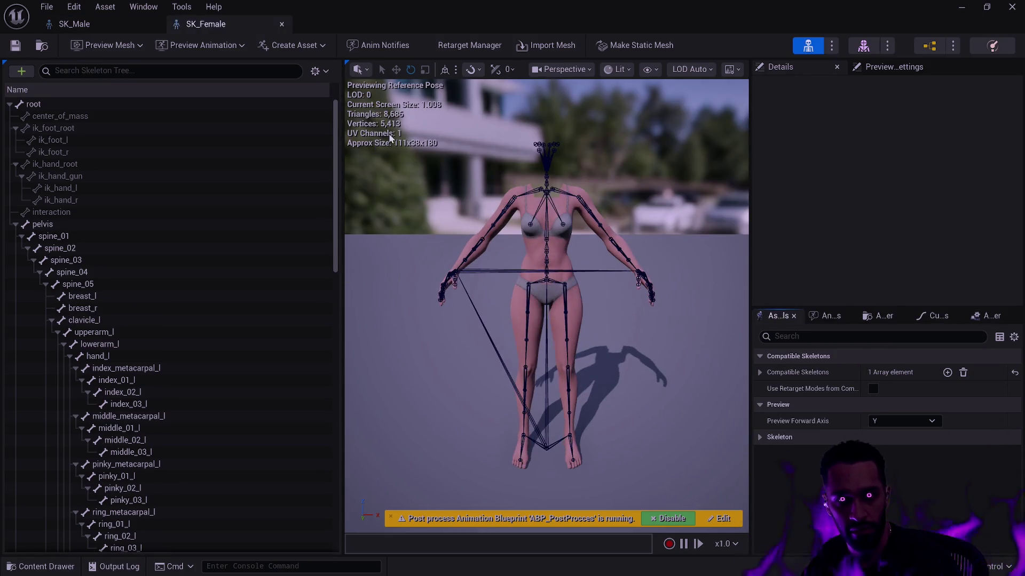
pyautogui.moveTo(590, 254)
pyautogui.mouseDown()
pyautogui.moveTo(576, 230)
pyautogui.moveTo(610, 257)
pyautogui.mouseUp()
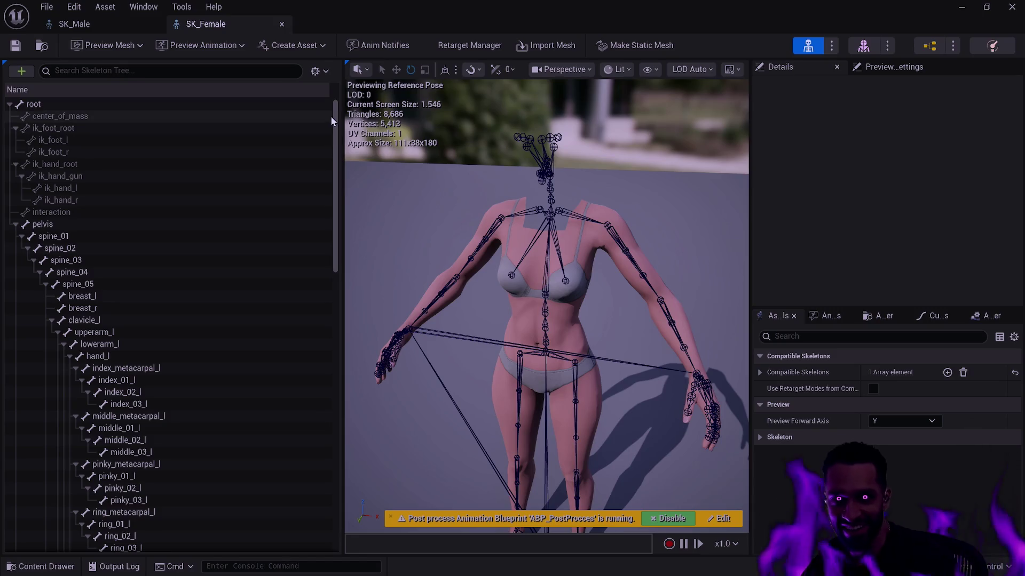
# Narrow the SK_Female bone tree slightly to widen the preview viewport
pyautogui.moveTo(342, 116); pyautogui.dragTo(338, 116)
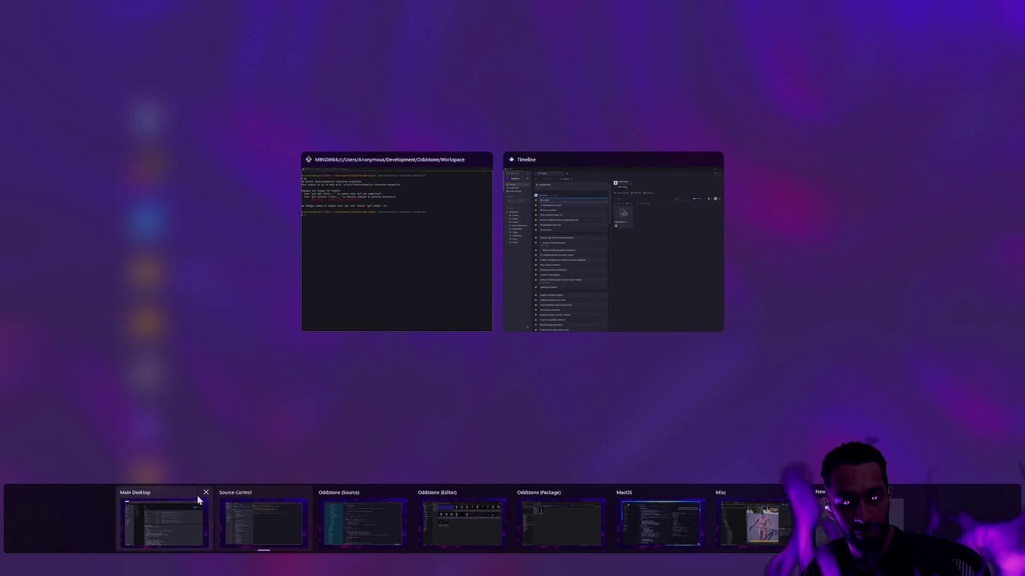
# On the Main Desktop, bring up the tldraw 2026 board and paste the knight image
pyautogui.click(197, 495)
pyautogui.click(85, 8)
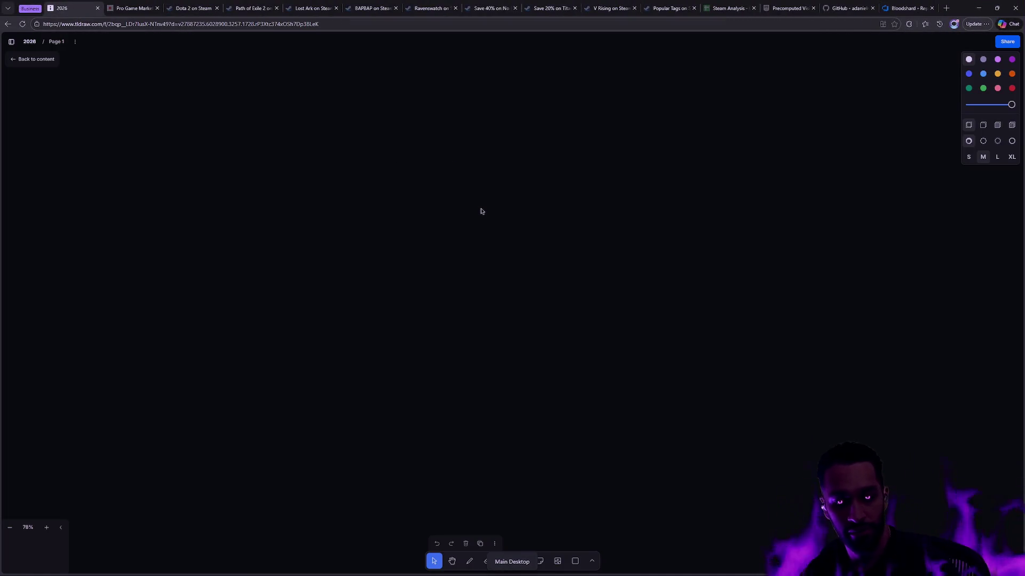
pyautogui.hotkey('ctrl', 'v')
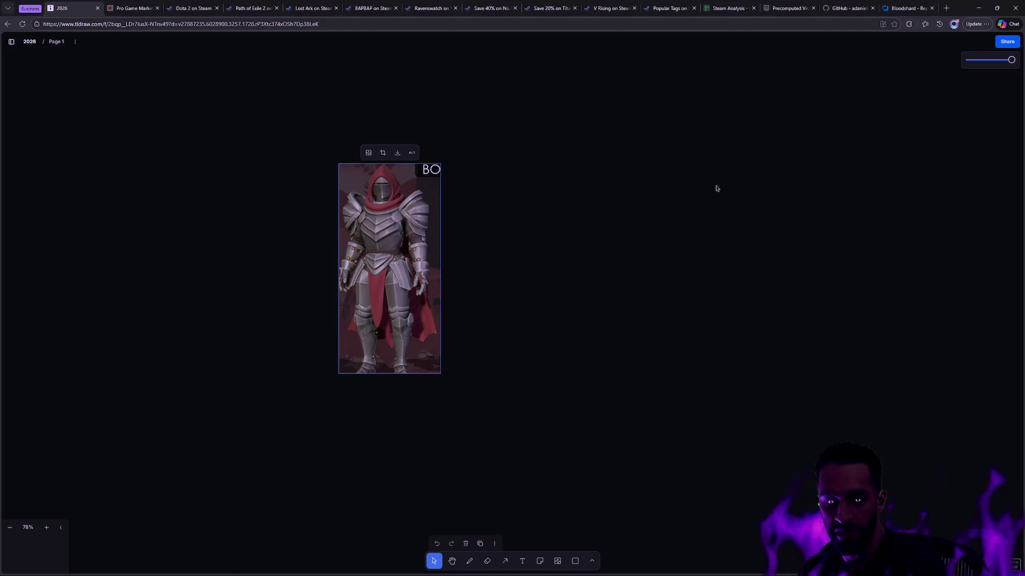
# Paste the dark knight image, align its top with the red-hooded knight, and move it right
pyautogui.click(580, 209)
pyautogui.hotkey('ctrl', 'v')
pyautogui.moveTo(543, 201); pyautogui.dragTo(543, 169)
pyautogui.click(630, 224)
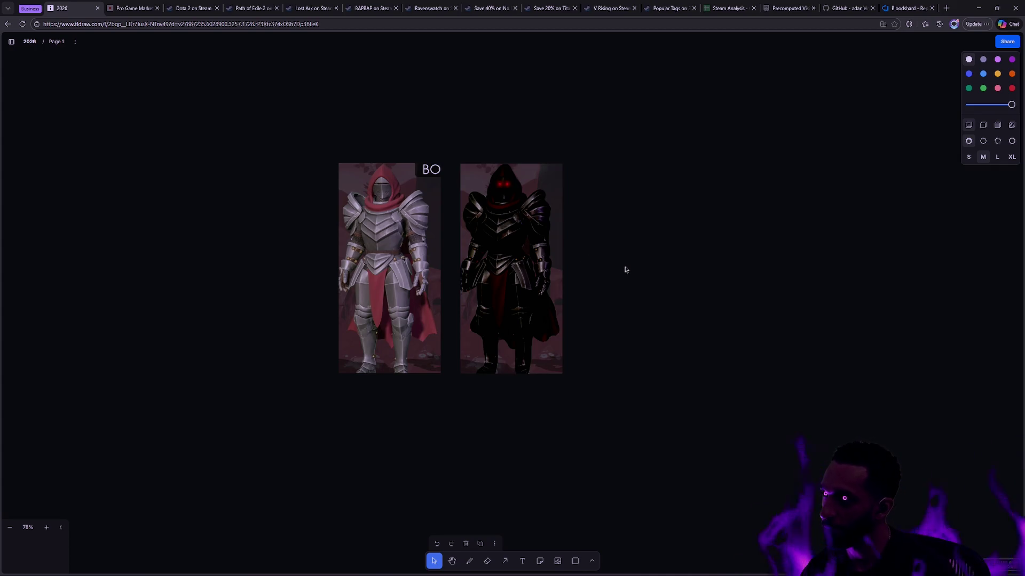
pyautogui.moveTo(527, 244); pyautogui.dragTo(691, 238)
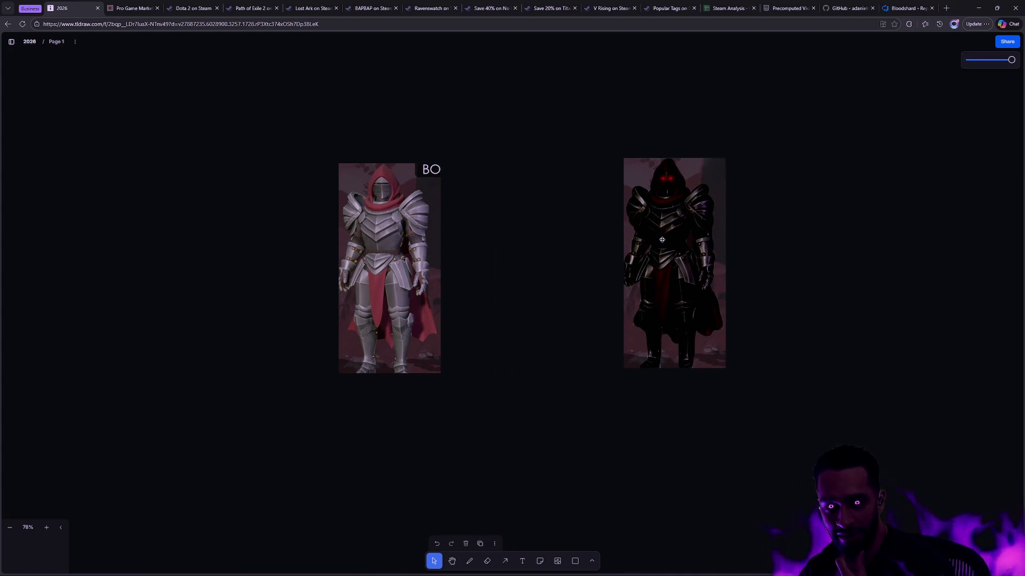
pyautogui.moveTo(394, 261); pyautogui.dragTo(448, 261)
# Paste the peasant image, delete the accidental duplicate, and space all three images evenly in a row
pyautogui.click(448, 261)
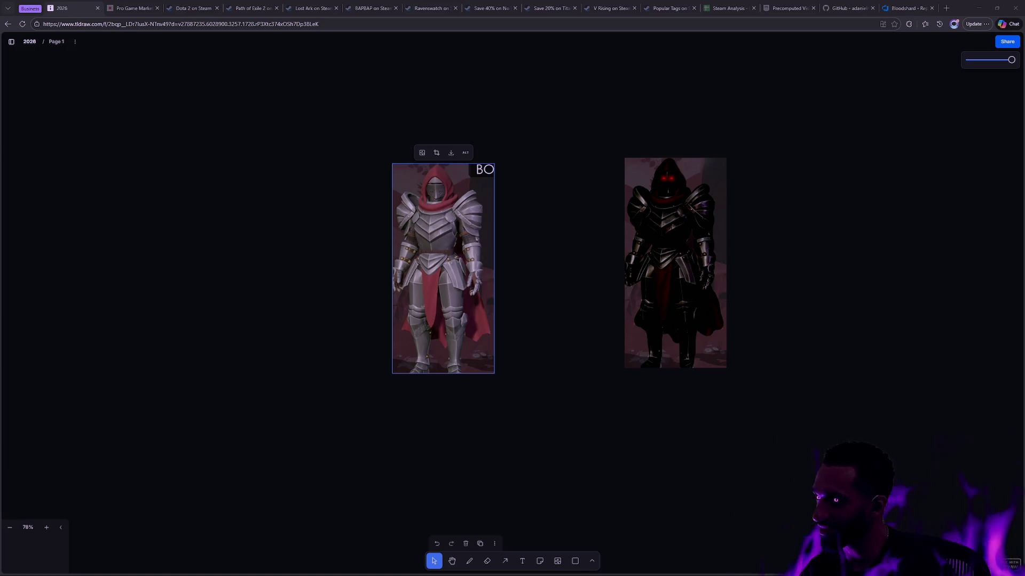
pyautogui.hotkey('ctrl', 'v')
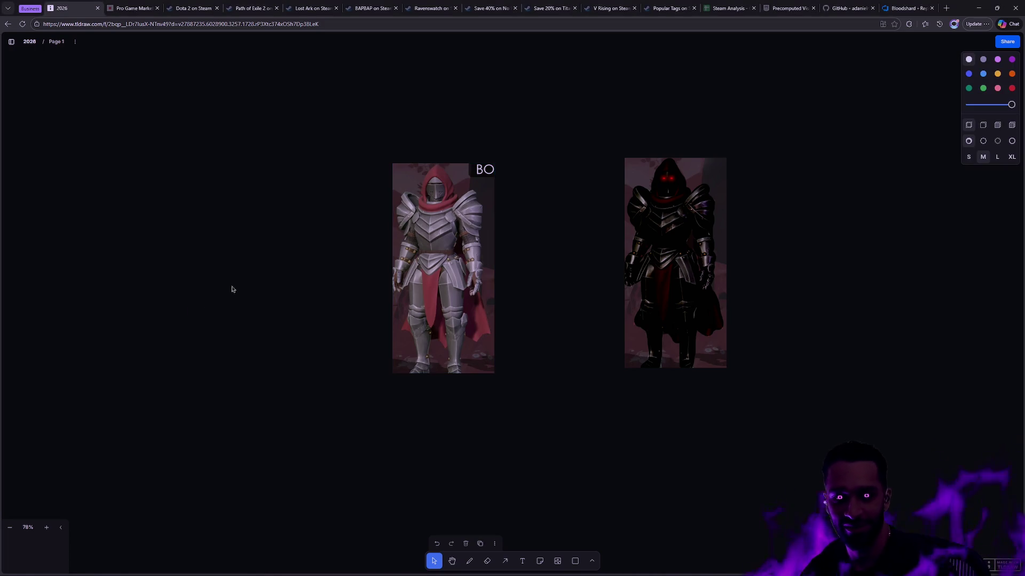
pyautogui.press('Delete')
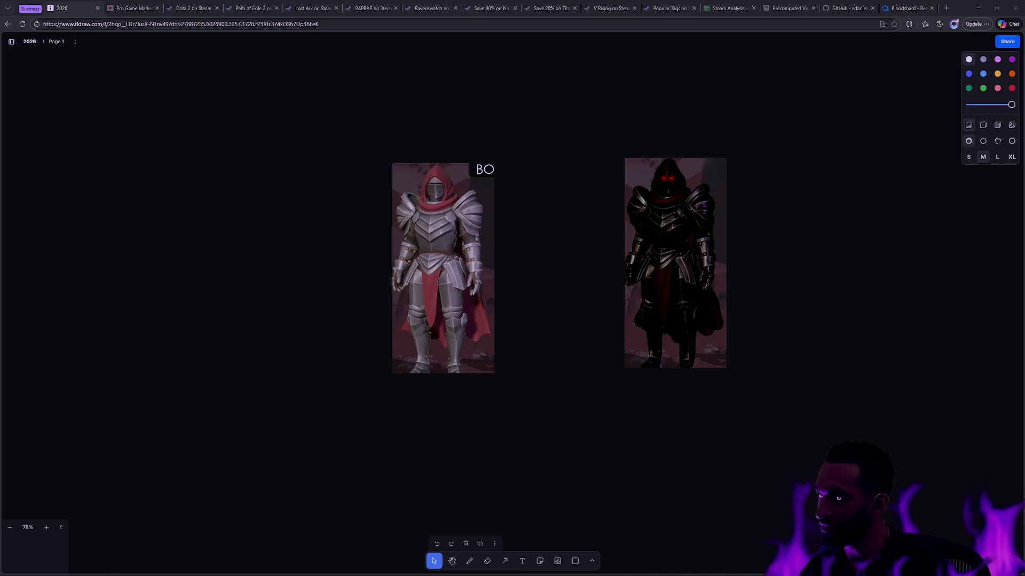
pyautogui.hotkey('ctrl', 'v')
pyautogui.moveTo(502, 305); pyautogui.dragTo(295, 258)
pyautogui.moveTo(443, 257); pyautogui.dragTo(489, 249)
pyautogui.moveTo(672, 250); pyautogui.dragTo(656, 249)
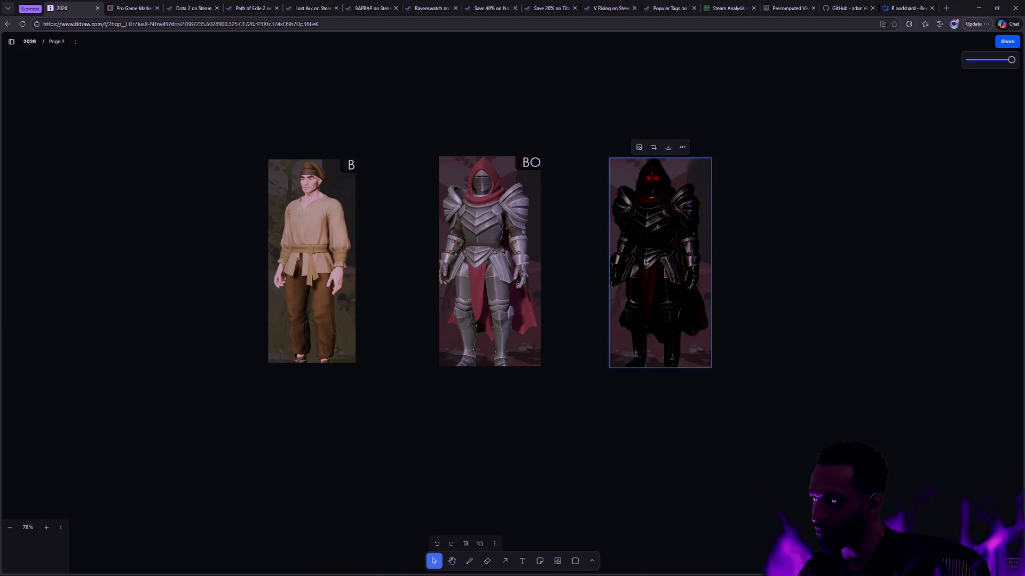
pyautogui.click(806, 334)
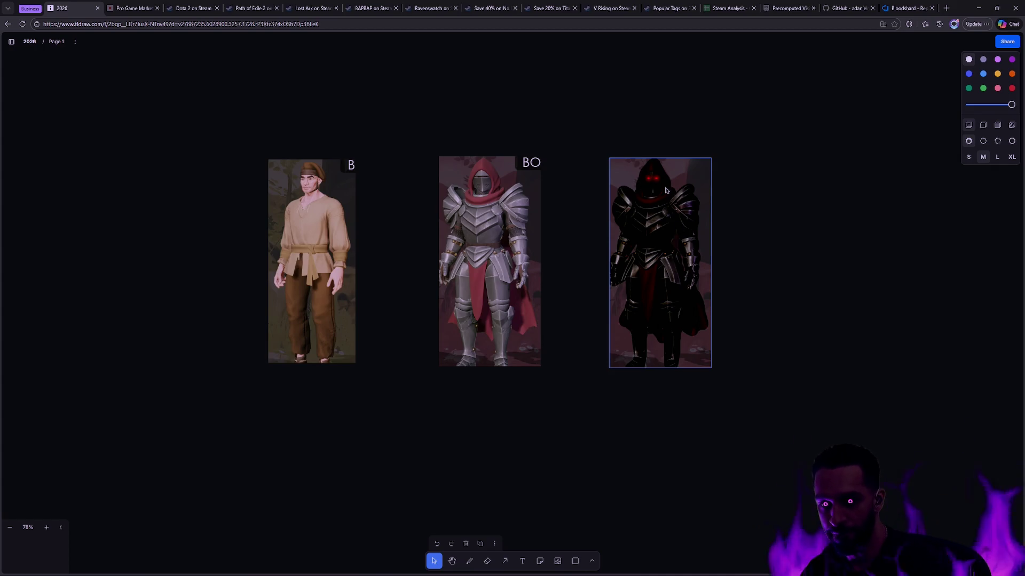
pyautogui.hotkey('ctrl', 't')
# Search Bing images for 'immortal kings diablo 2', view the IK Barbarian guide image, then return to the board
pyautogui.write('immortal kings diablo 2')
pyautogui.press('Return')
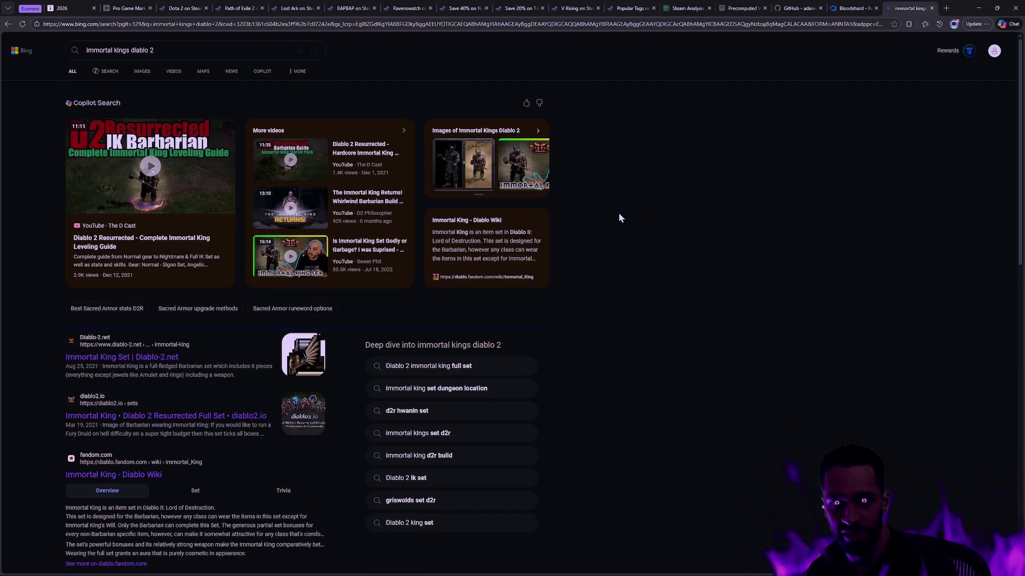
pyautogui.click(142, 71)
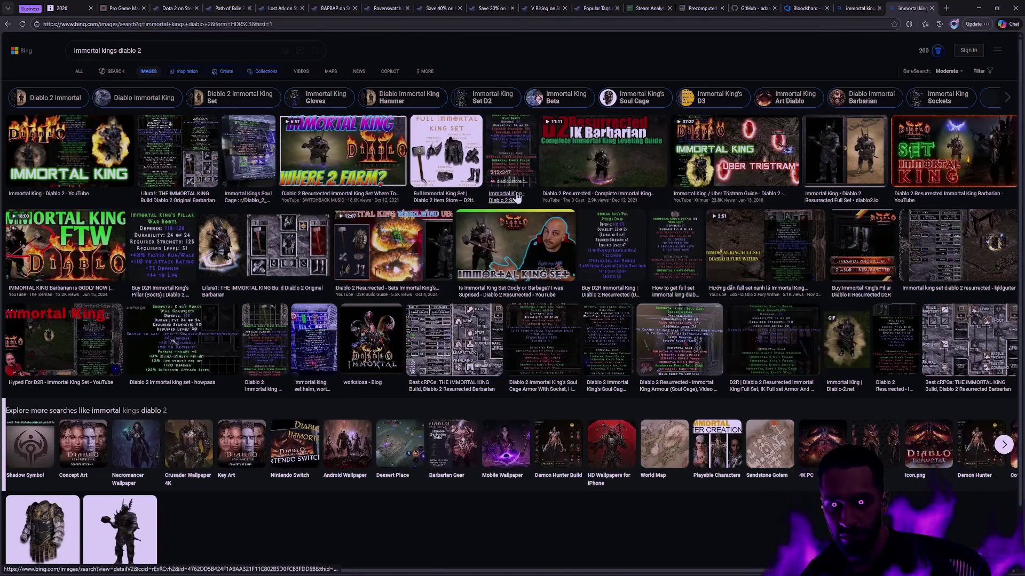
pyautogui.click(594, 155)
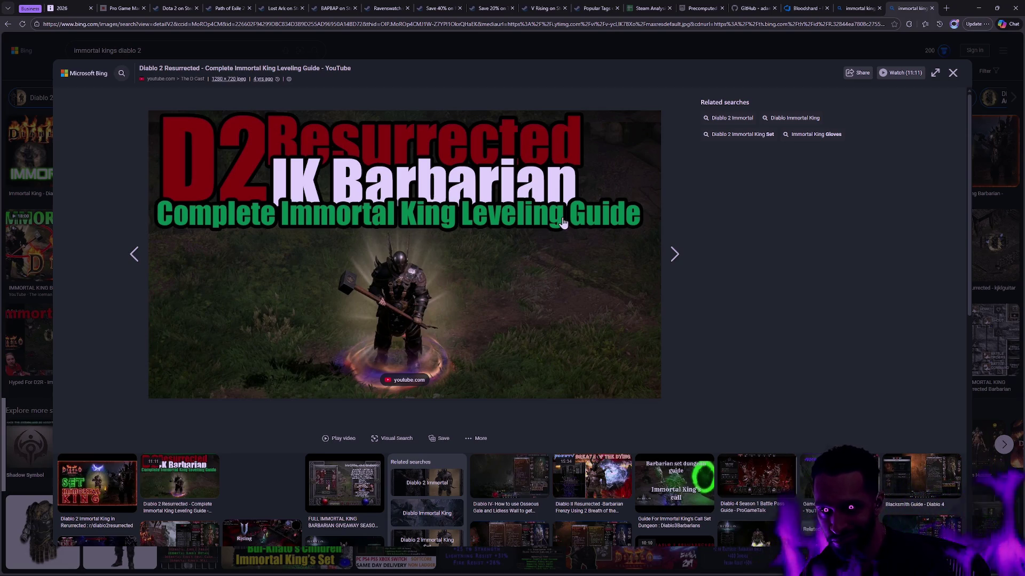
pyautogui.click(953, 73)
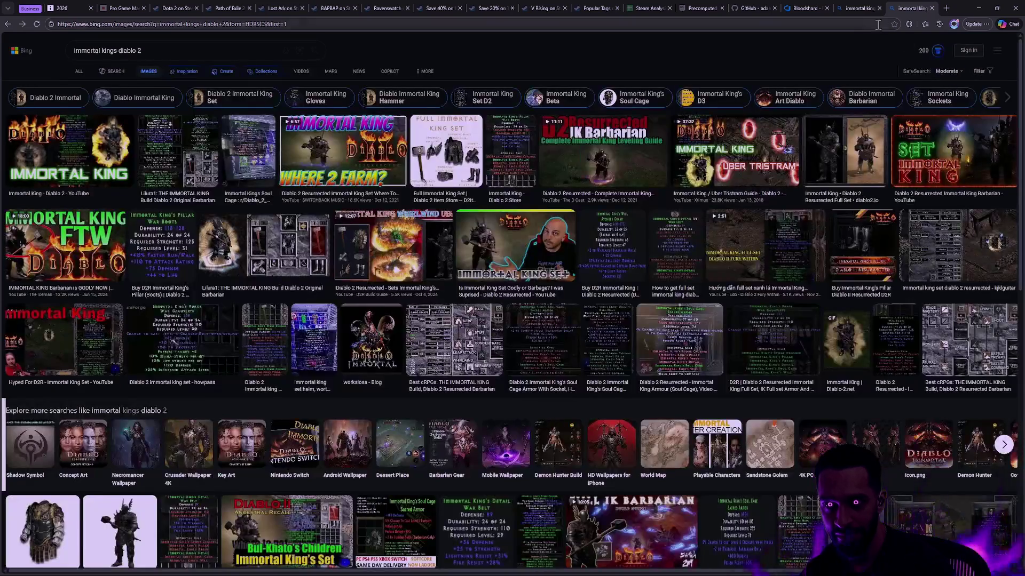
pyautogui.click(59, 8)
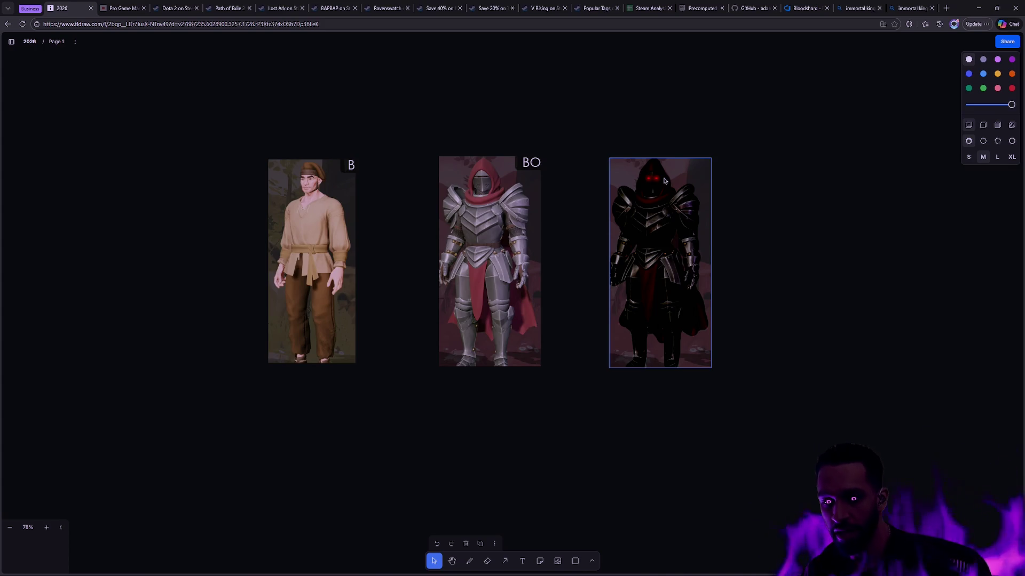
pyautogui.hotkey('ctrl', 't')
# Search Bing for 'mastery rings HOTS', enlarge the Icy Veins mastery rings image, then return to the 2026 board
pyautogui.write('mastery rings')
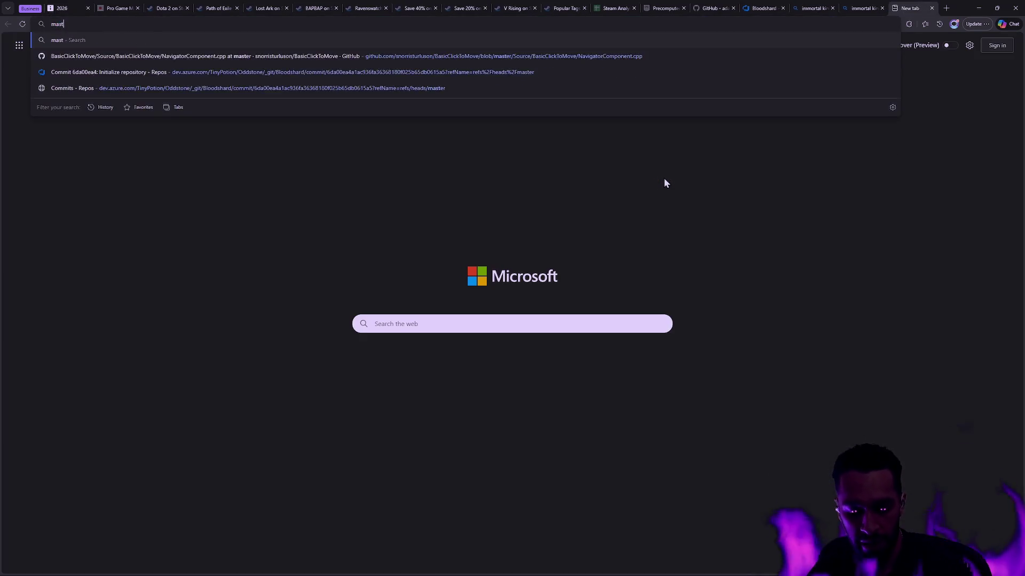
pyautogui.press('Return')
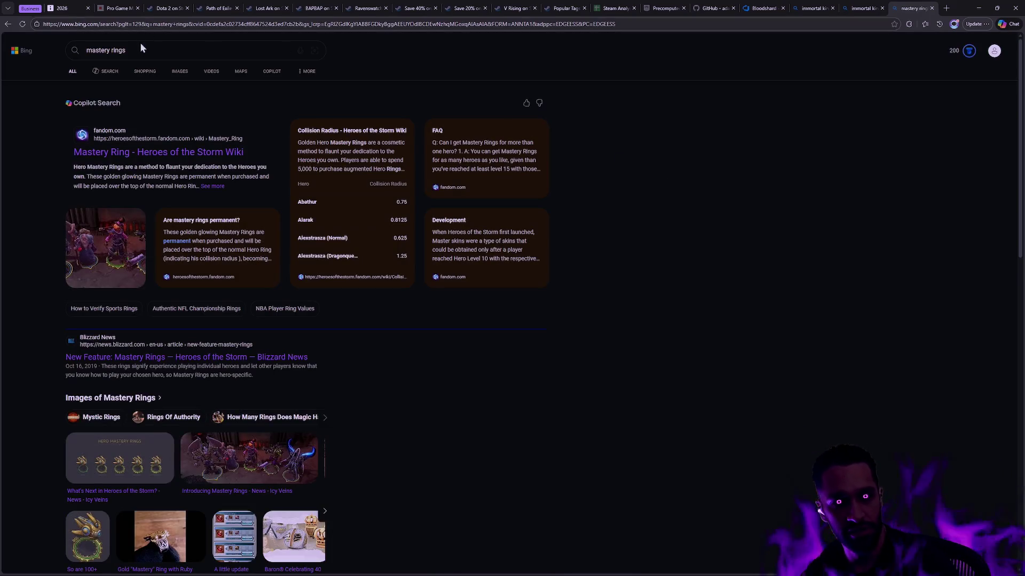
pyautogui.click(157, 50)
pyautogui.write('HOTS')
pyautogui.press('Return')
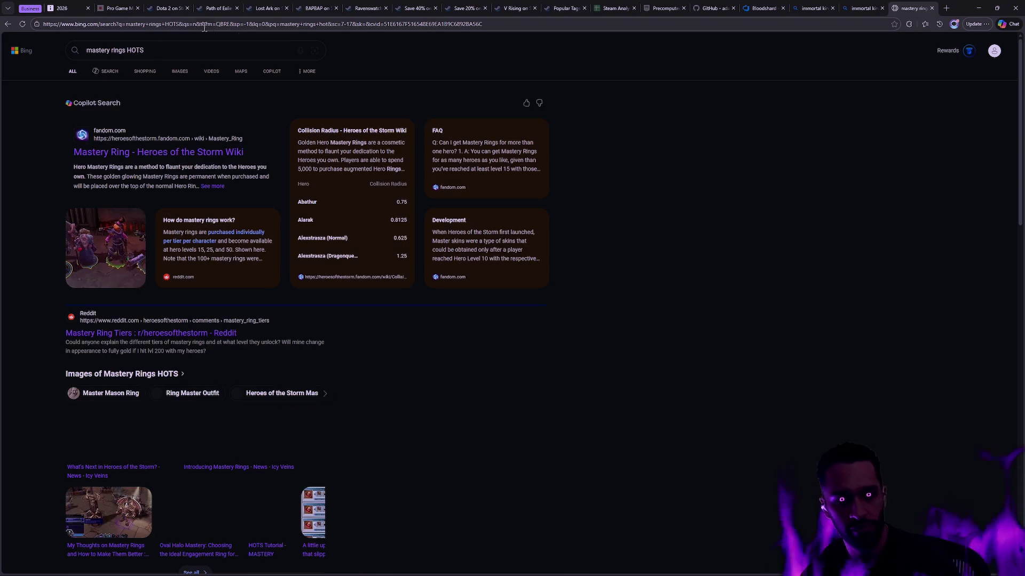
pyautogui.click(128, 436)
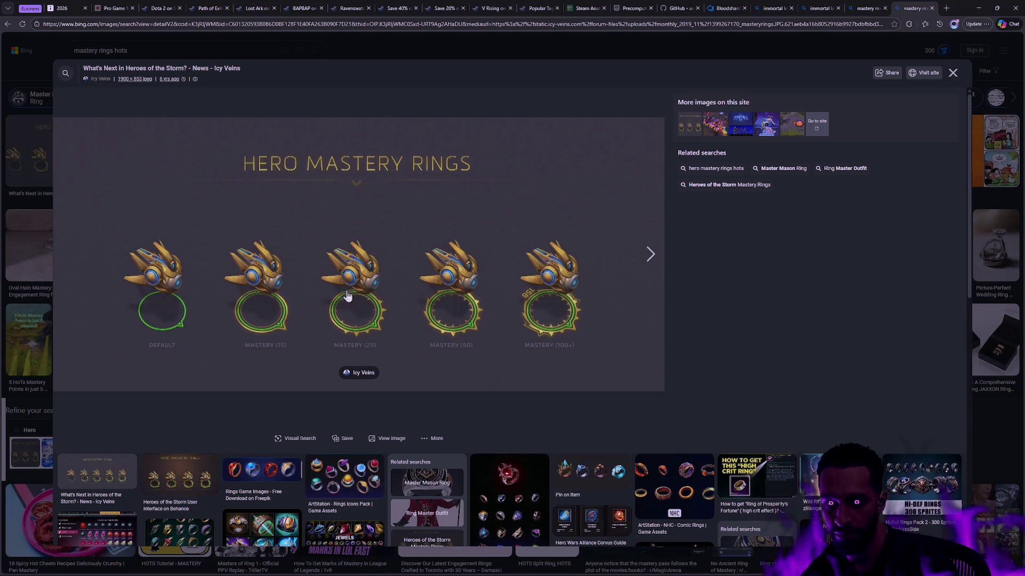
pyautogui.click(63, 8)
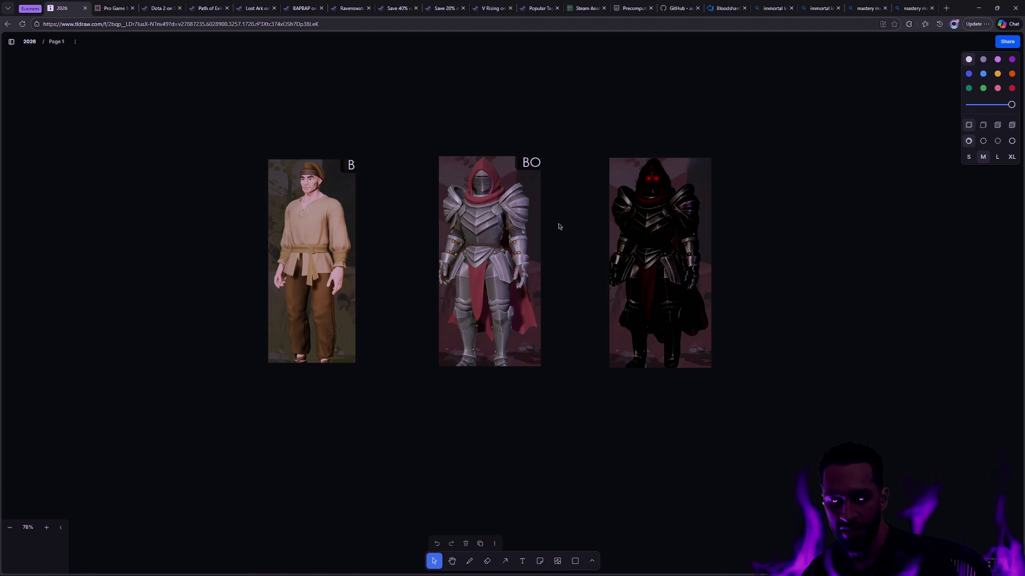
# Drag-select the three character images on the tldraw board, leaving them unchanged
pyautogui.moveTo(173, 101)
pyautogui.mouseDown()
pyautogui.moveTo(776, 508)
pyautogui.moveTo(715, 389)
pyautogui.mouseUp()
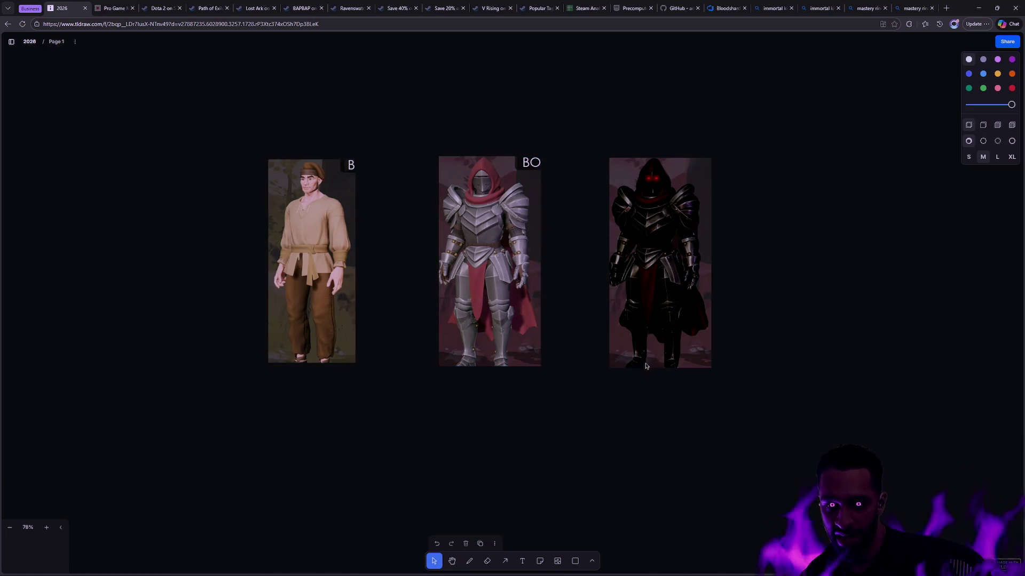
pyautogui.moveTo(231, 111)
pyautogui.mouseDown()
pyautogui.moveTo(539, 261)
pyautogui.moveTo(769, 441)
pyautogui.mouseUp()
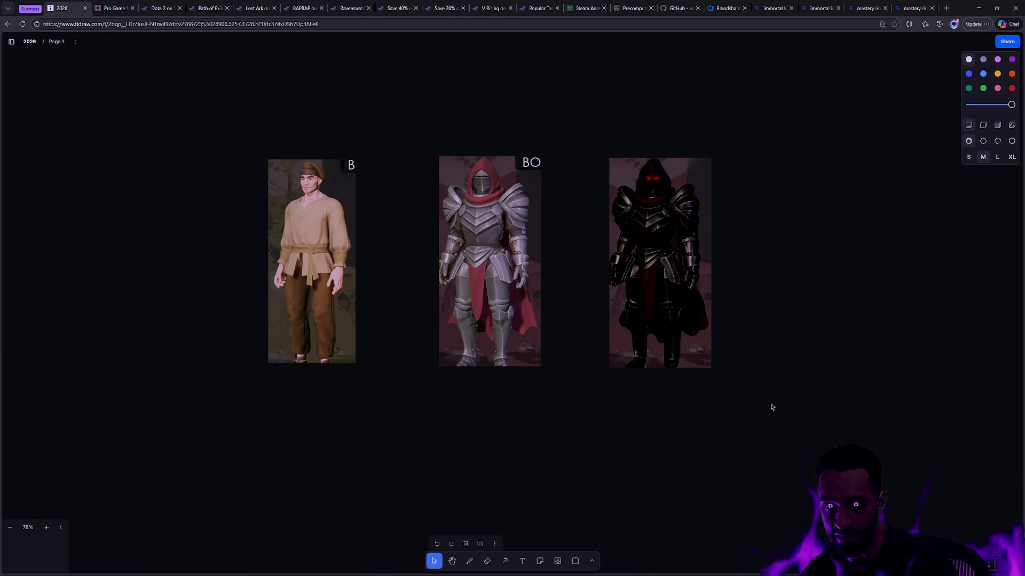
pyautogui.moveTo(813, 429)
pyautogui.mouseDown()
pyautogui.moveTo(735, 413)
pyautogui.moveTo(196, 113)
pyautogui.moveTo(687, 360)
pyautogui.mouseUp()
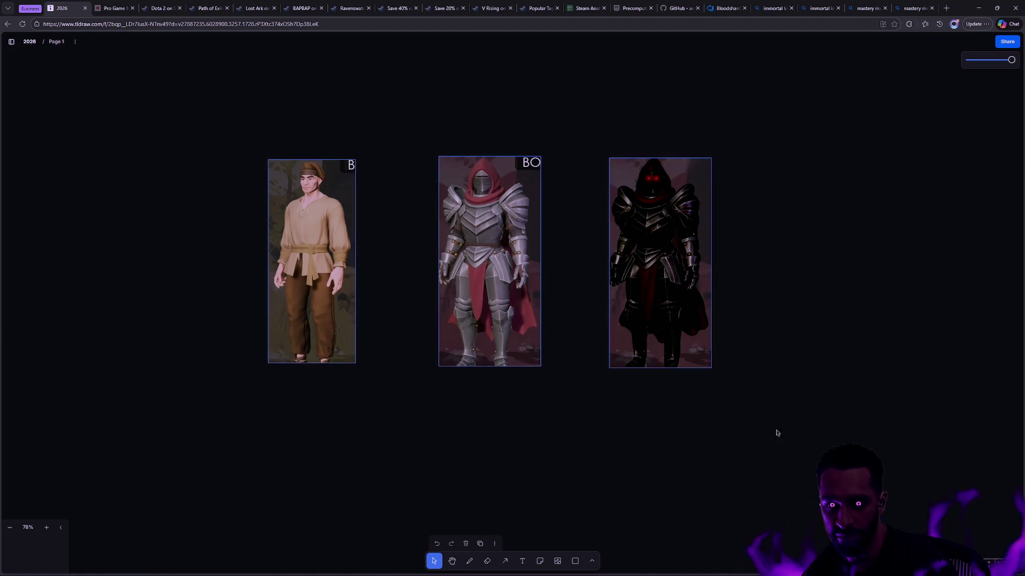
pyautogui.moveTo(819, 430)
pyautogui.mouseDown()
pyautogui.moveTo(539, 293)
pyautogui.moveTo(206, 91)
pyautogui.mouseUp()
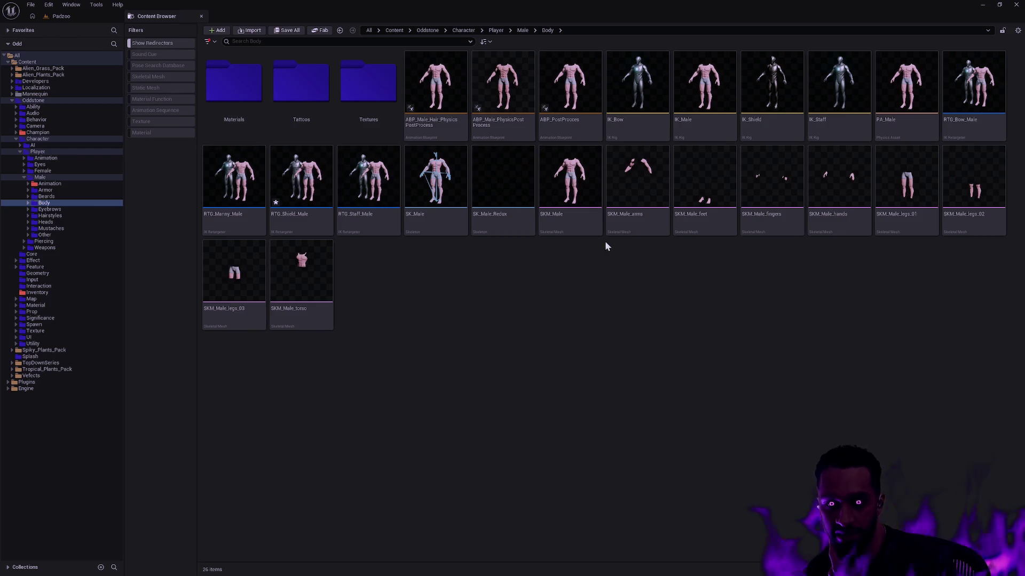
# Switch to the SK_Male skeleton tab in Unreal Editor
pyautogui.moveTo(589, 232)
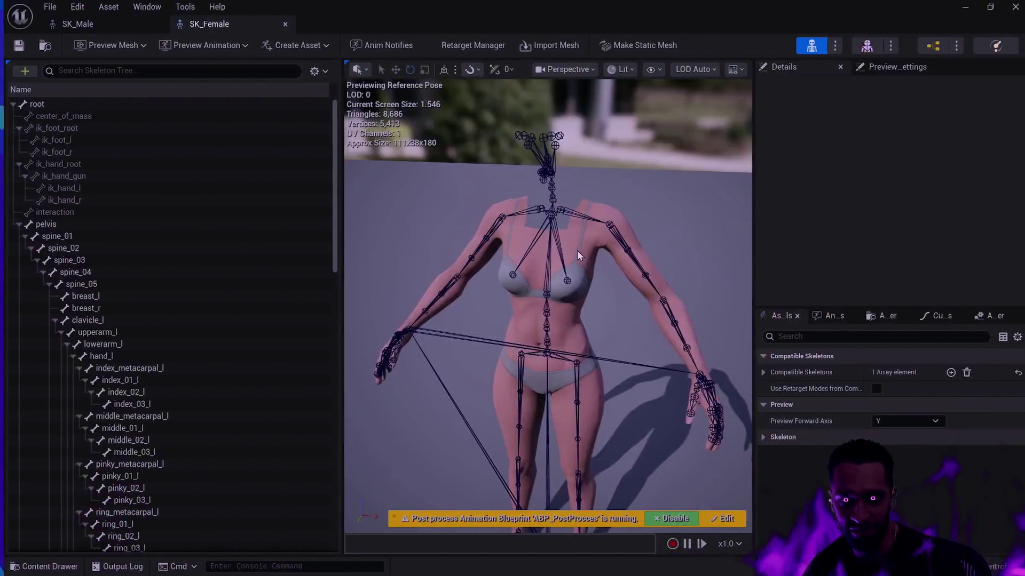
pyautogui.click(89, 24)
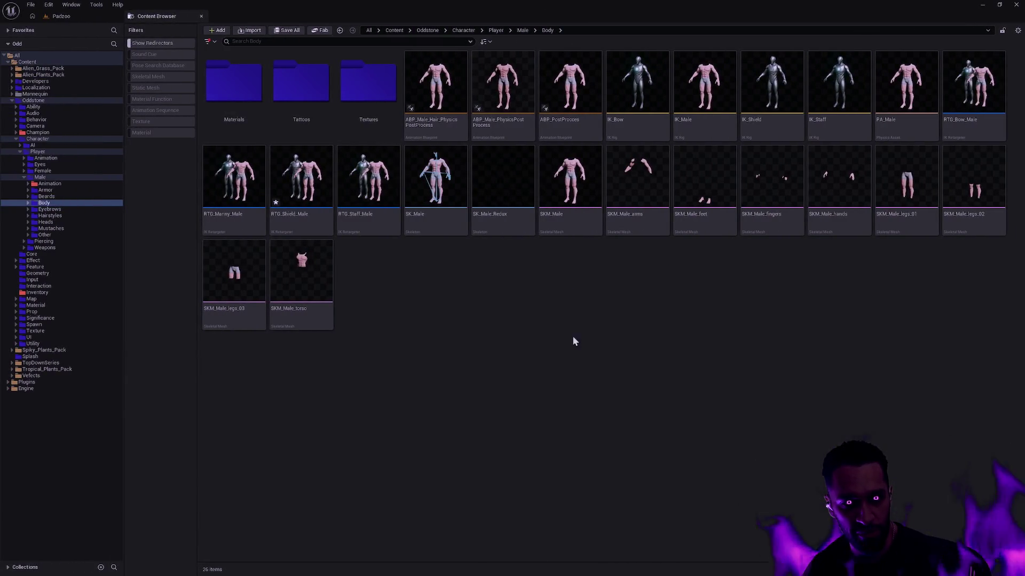
# Expand the Male Animation folder in the Content Browser tree
pyautogui.click(27, 184)
# Browse the Bow, Staff and Shield animation folders, then open the Male Eyebrows folder
pyautogui.click(48, 203)
pyautogui.click(57, 190)
pyautogui.click(55, 197)
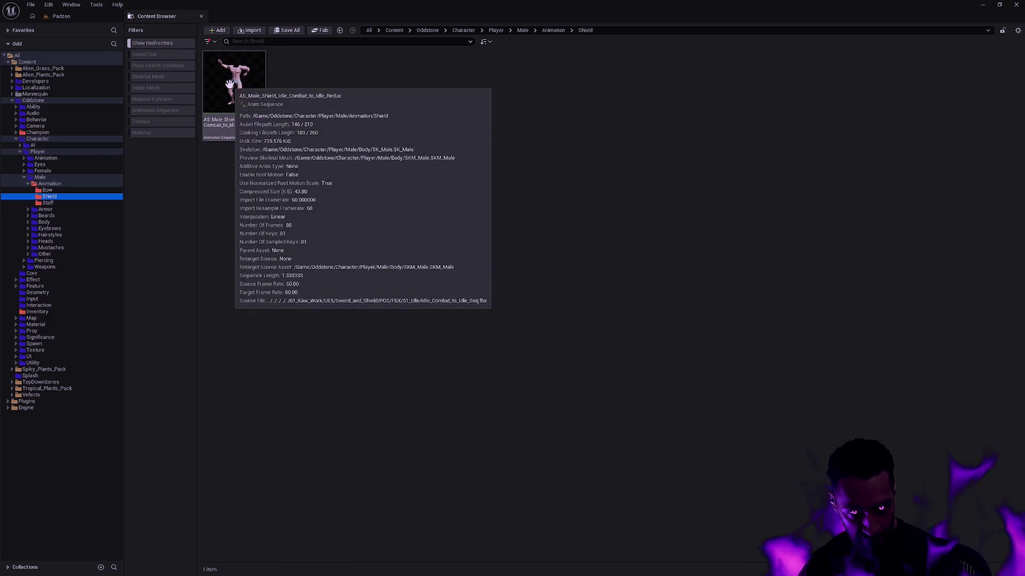
pyautogui.click(28, 184)
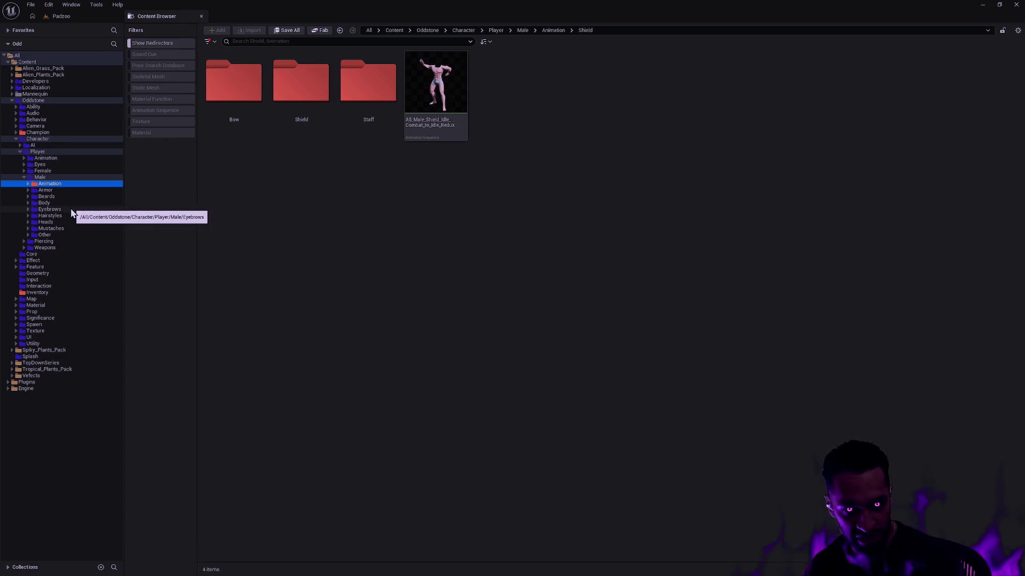
pyautogui.click(49, 210)
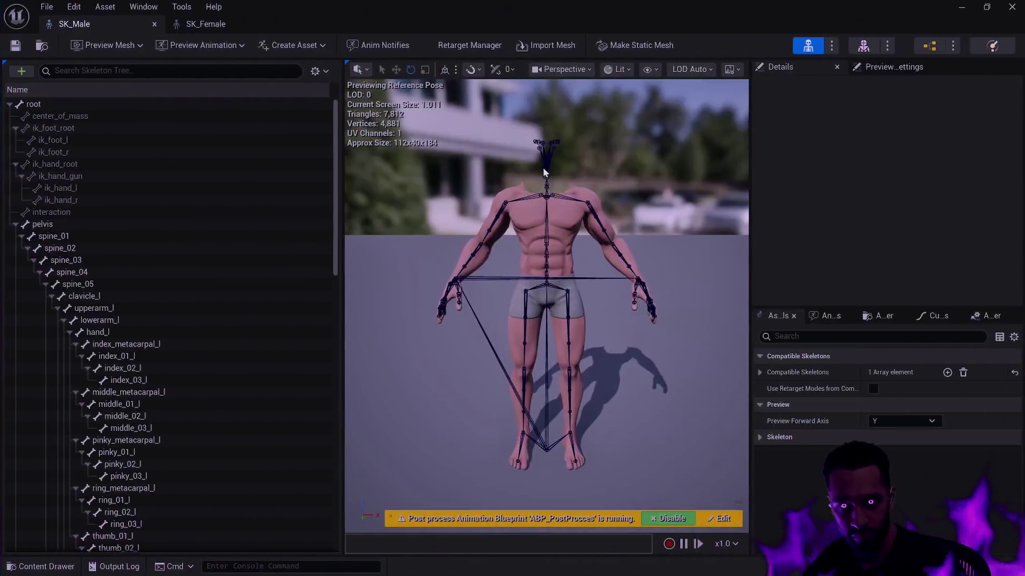
# Snap the Sandbox editor window to the left half of the screen using Task View
pyautogui.scroll(-5, 264, 252)
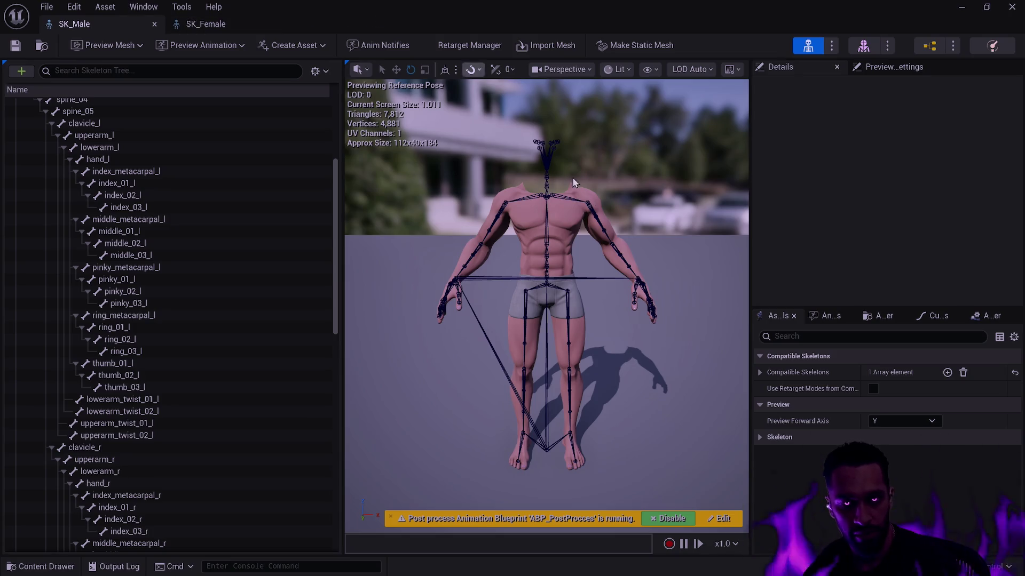
pyautogui.press('super+Tab')
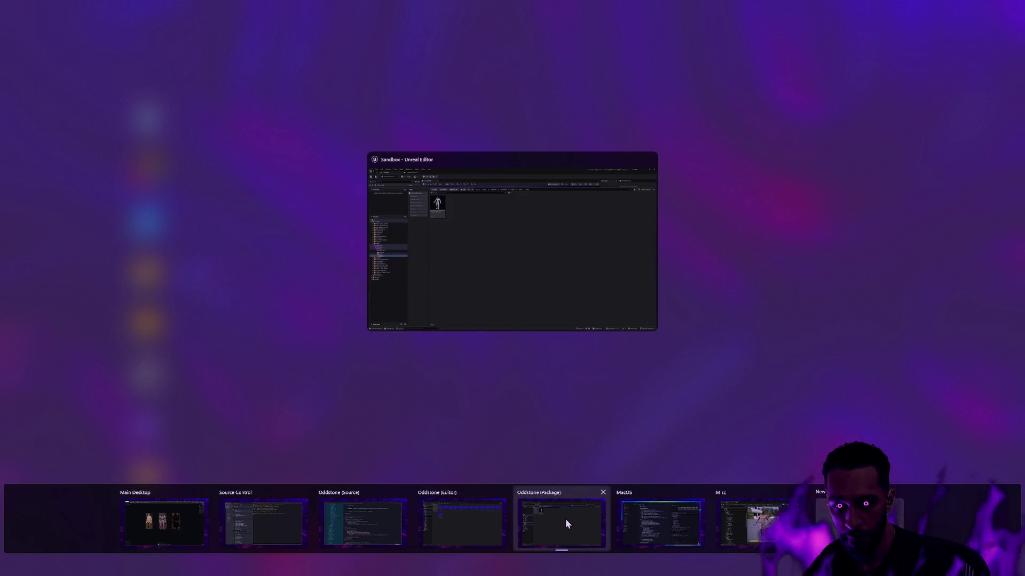
pyautogui.moveTo(512, 256); pyautogui.dragTo(760, 517)
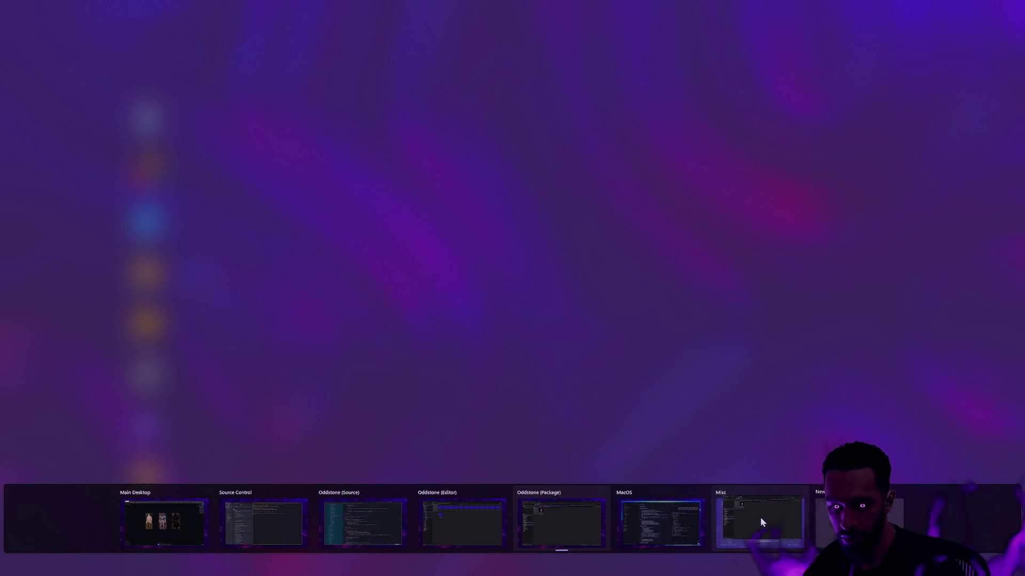
pyautogui.press('Escape')
pyautogui.press('super+Tab')
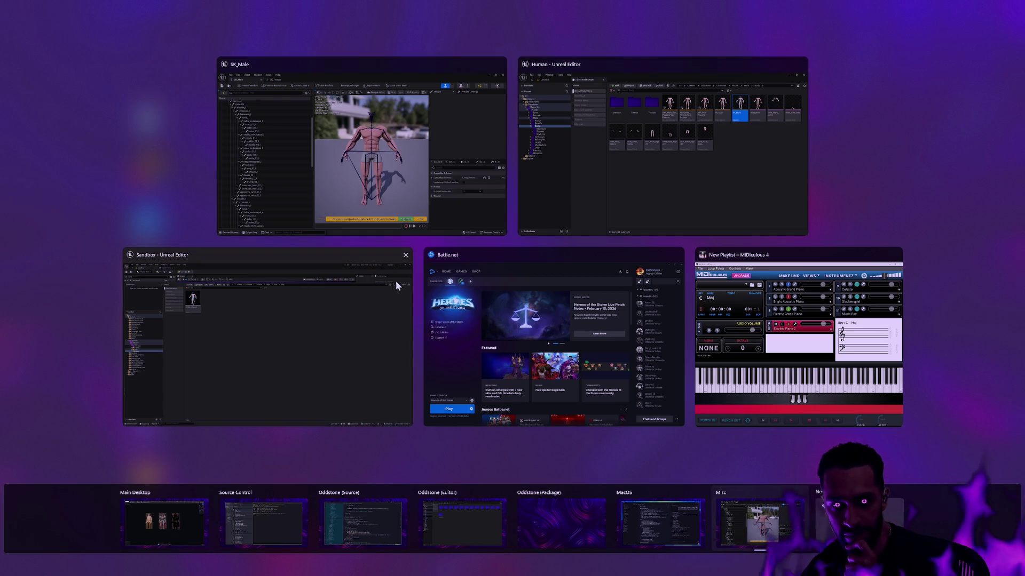
pyautogui.click(380, 283)
pyautogui.moveTo(316, 18); pyautogui.dragTo(1, 265)
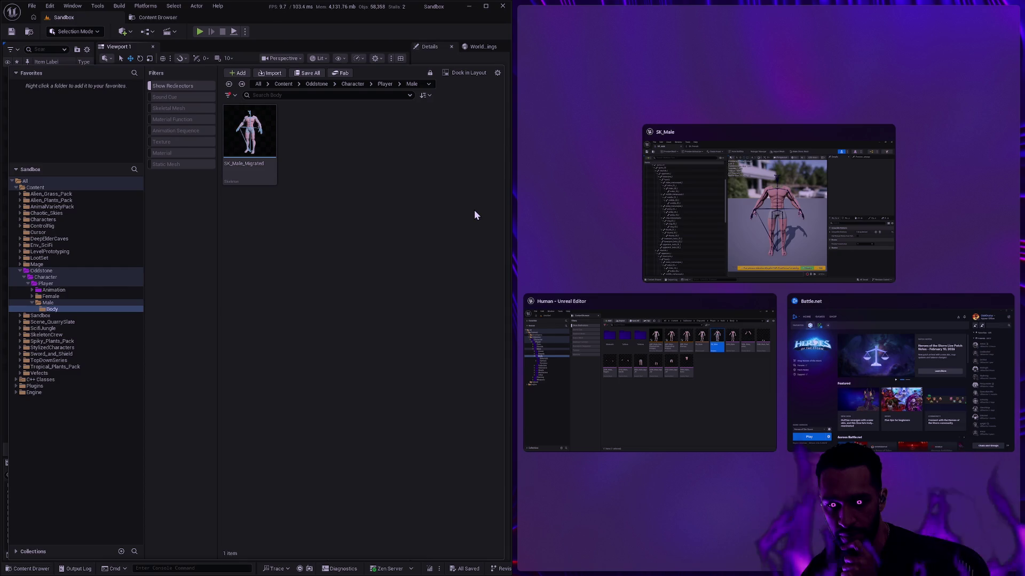
# Bring the Human project editor forward and minimize the SK_Male skeleton editor
pyautogui.click(608, 347)
pyautogui.press('super+Tab')
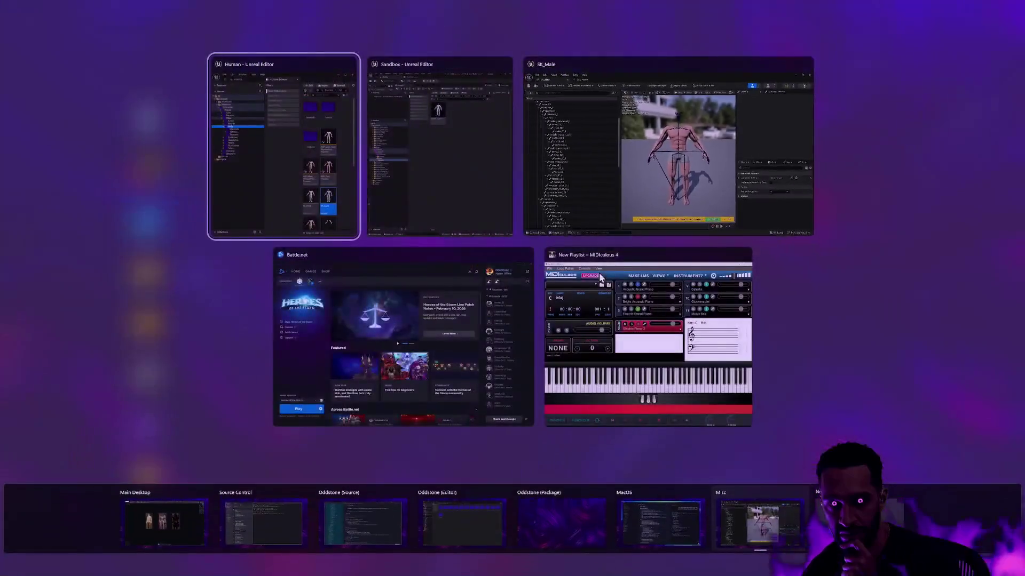
pyautogui.click(462, 174)
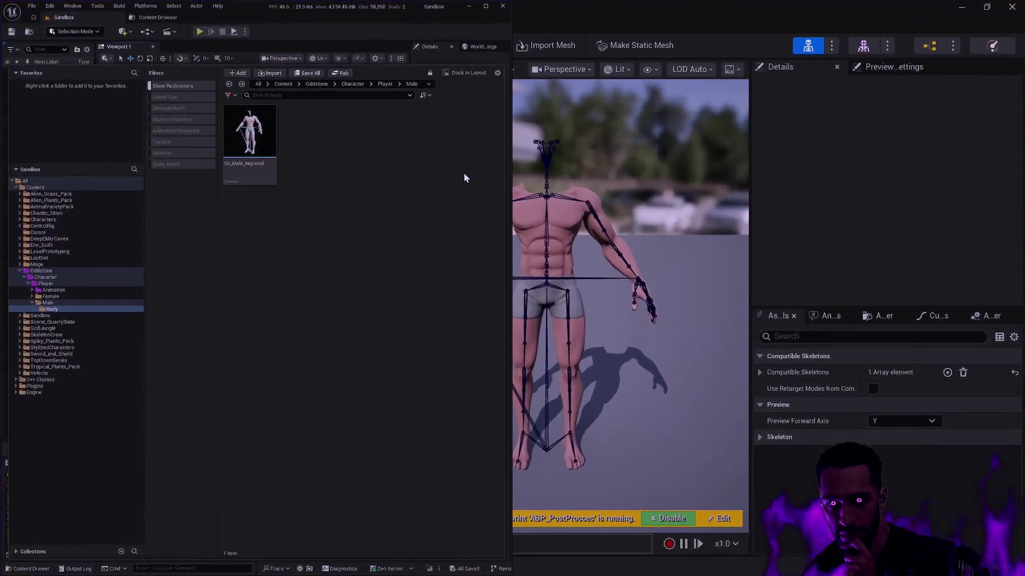
pyautogui.click(896, 204)
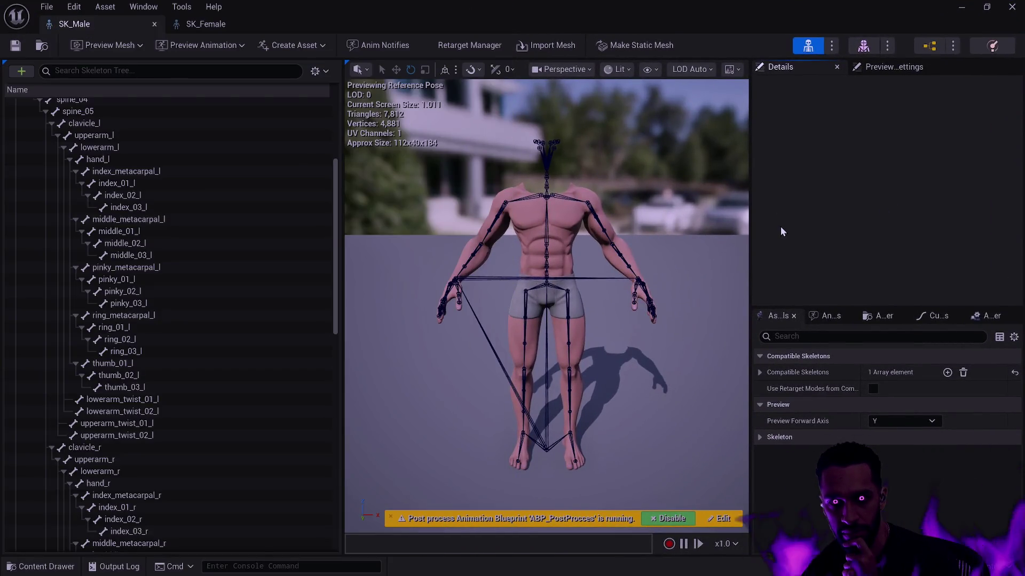
pyautogui.press('super+Tab')
pyautogui.click(768, 208)
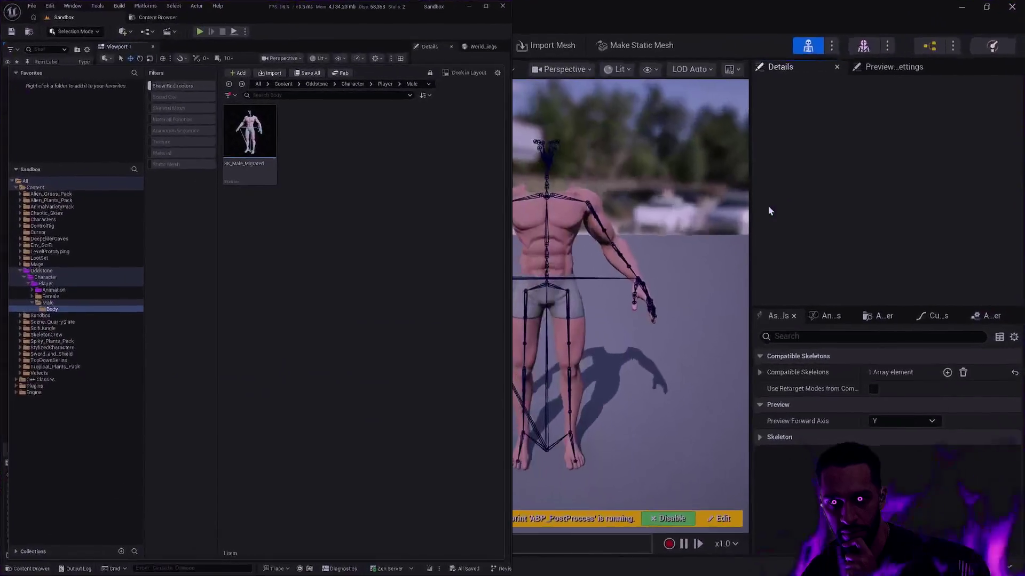
pyautogui.press('super+Tab')
pyautogui.click(427, 187)
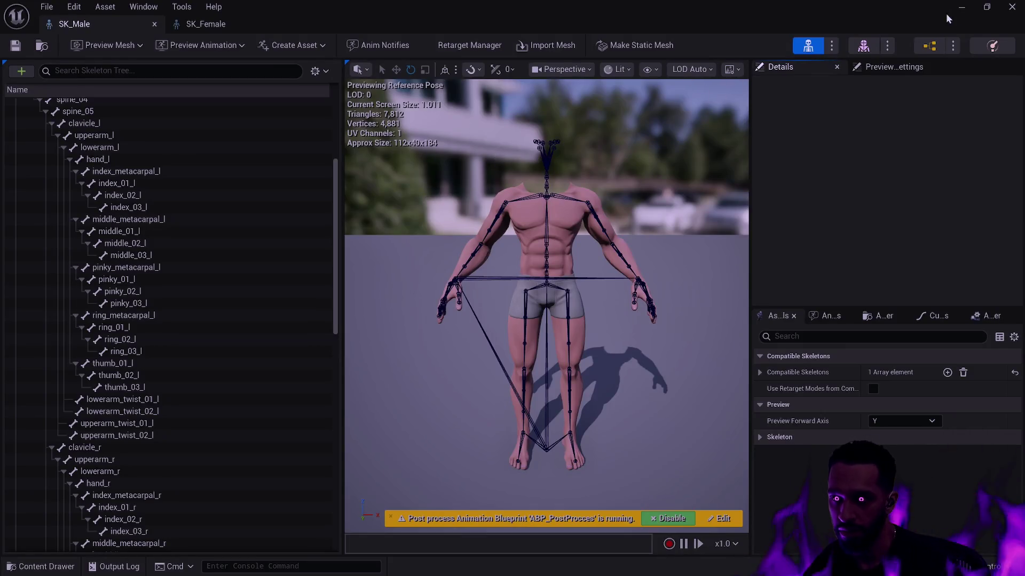
pyautogui.click(961, 8)
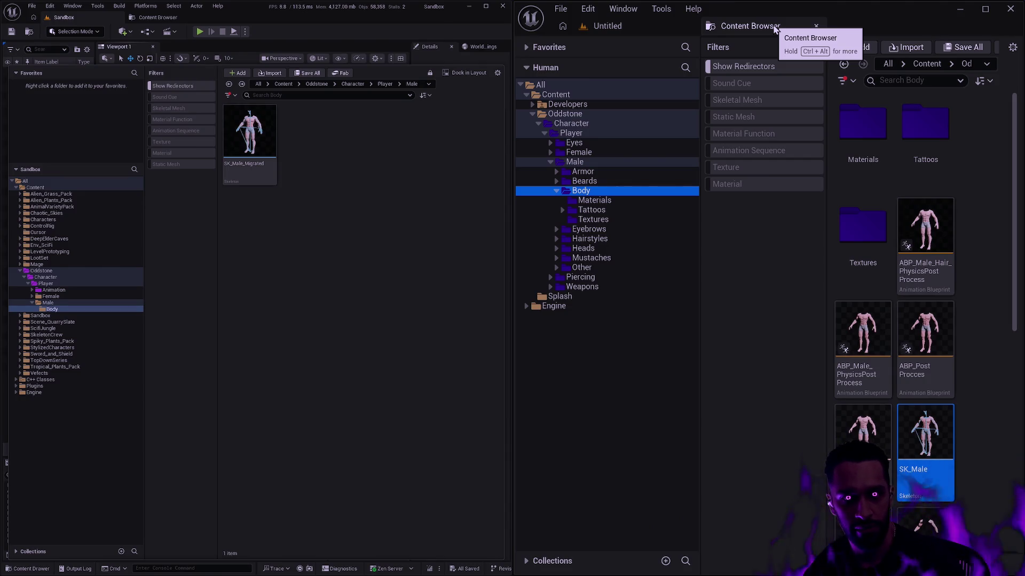
# Set the Widget Reflector's Application Scale to 1 and close the Widget Reflector
pyautogui.click(746, 310)
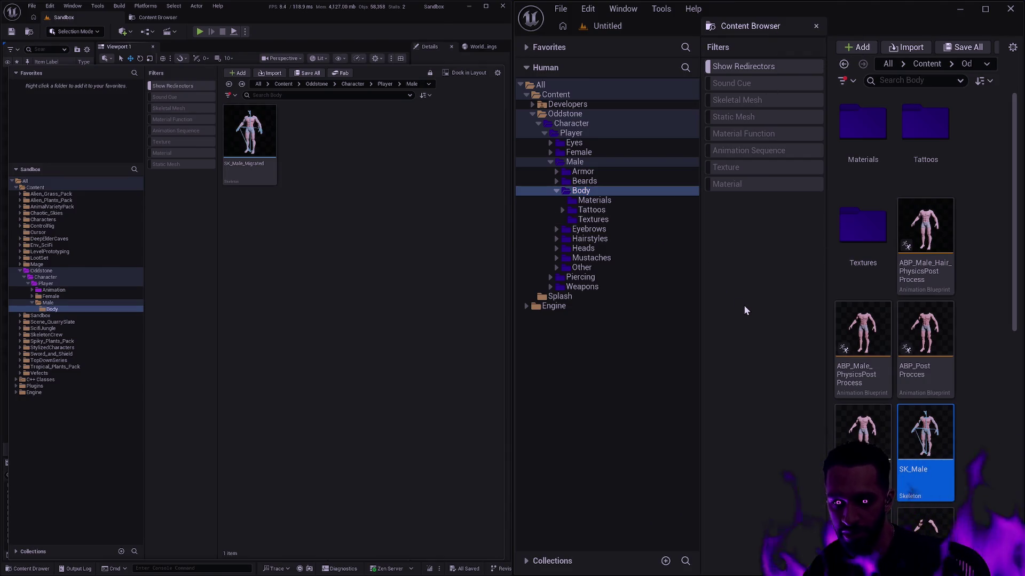
pyautogui.hotkey('ctrl', 'shift', 'w')
pyautogui.click(709, 343)
pyautogui.write('1')
pyautogui.press('Return')
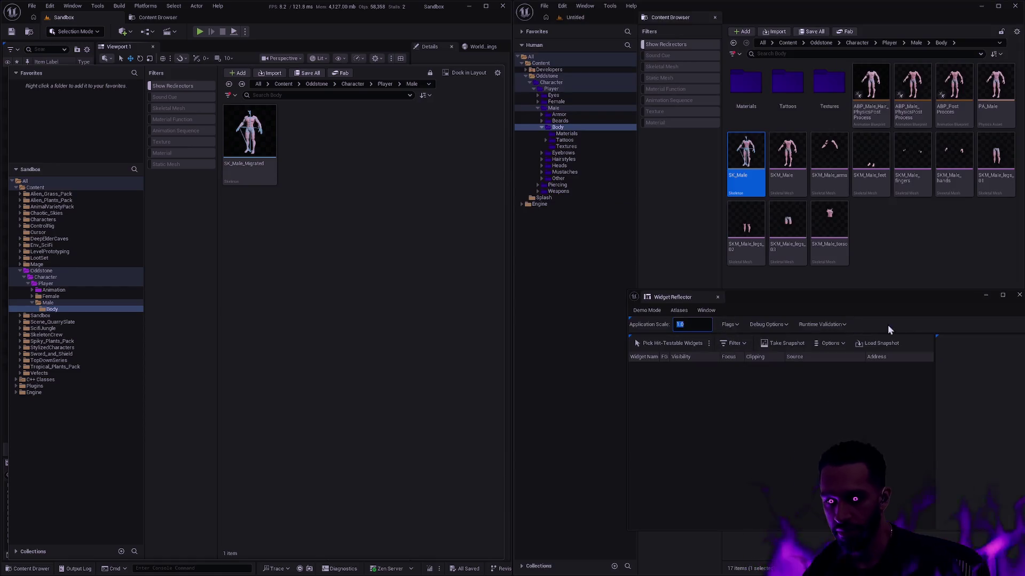
pyautogui.click(717, 297)
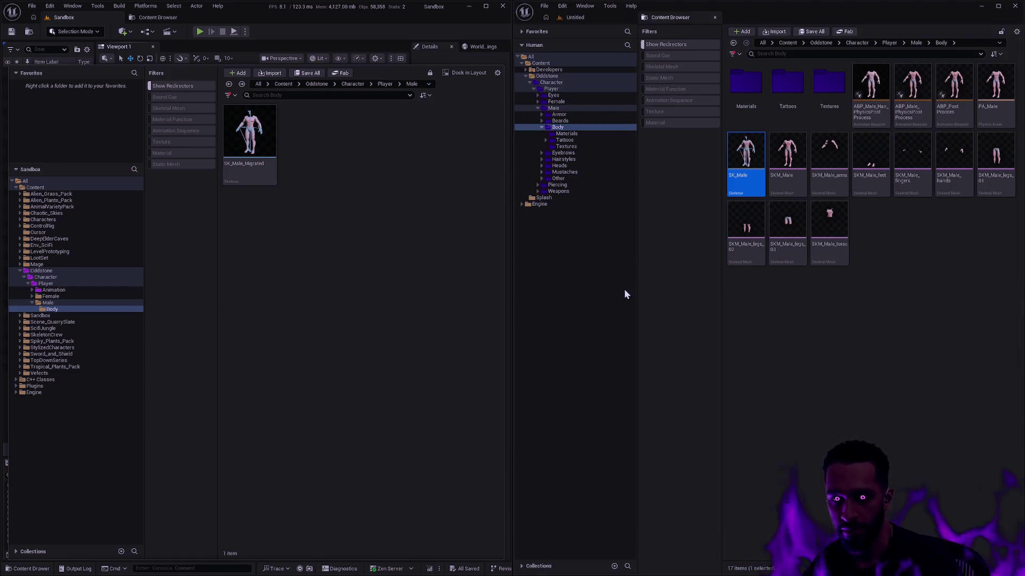
# Switch to the Sandbox editor and hide its Content Drawer to reveal the level
pyautogui.hotkey('alt', 'Tab')
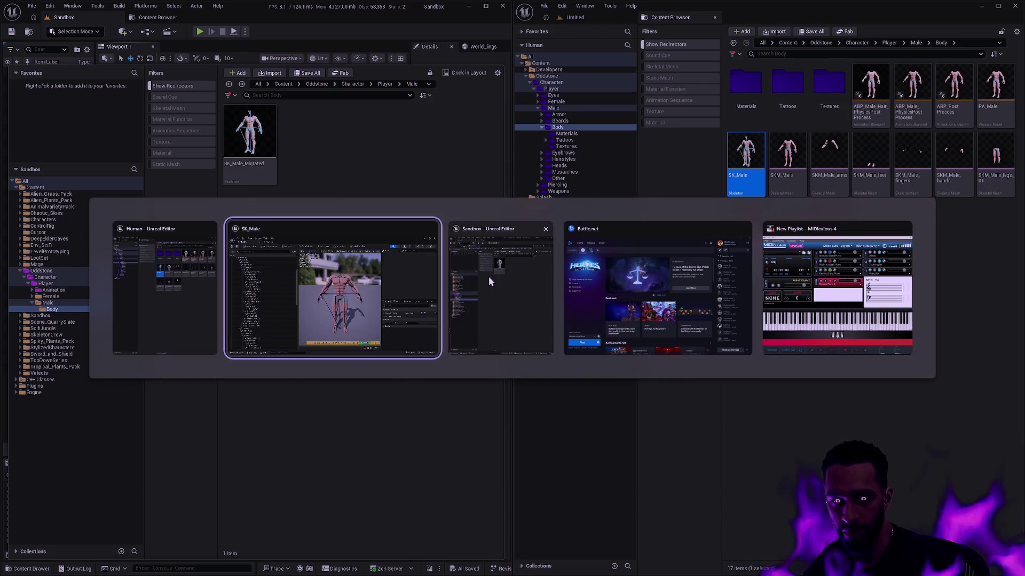
pyautogui.click(492, 231)
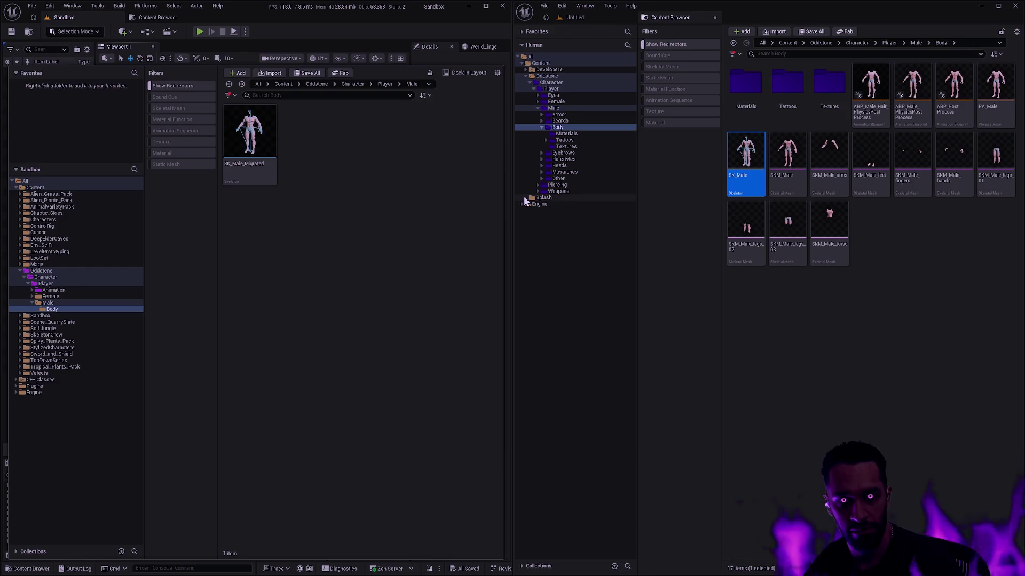
pyautogui.click(459, 217)
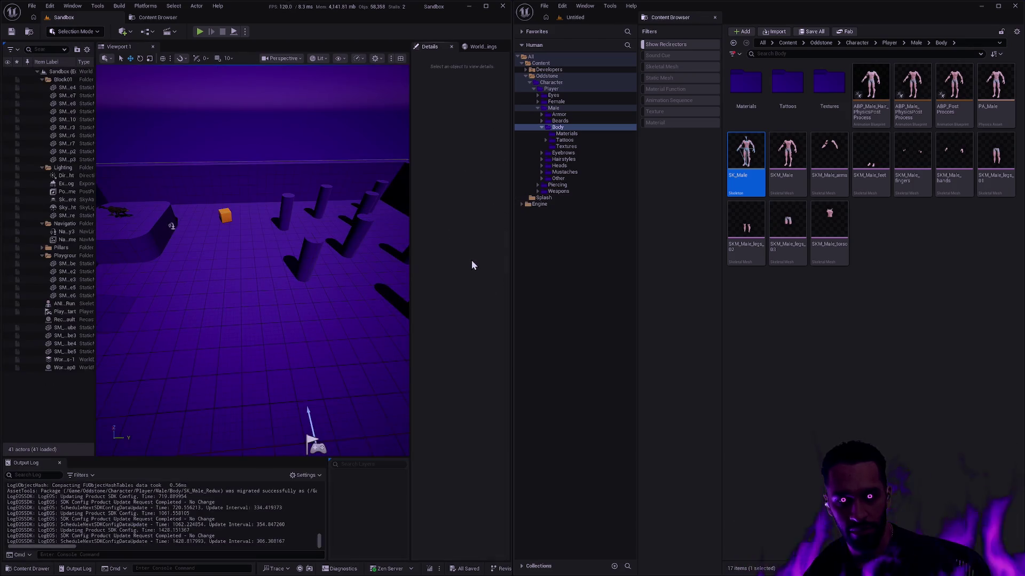
# Restore the SK_Male editor window and tear SK_Male out into a floating window
pyautogui.hotkey('alt', 'Tab')
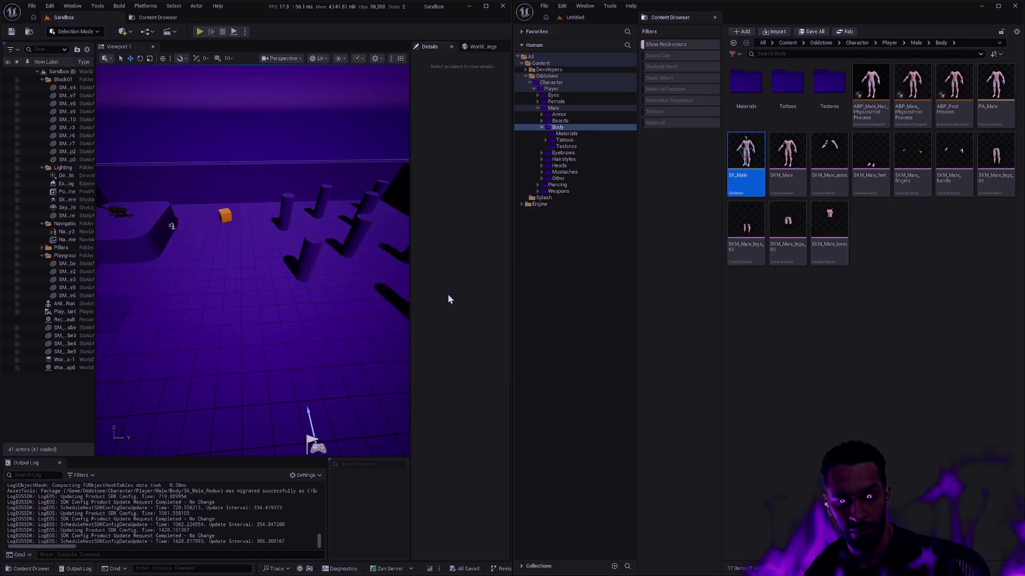
pyautogui.hotkey('alt', 'Tab')
pyautogui.doubleClick(207, 18)
pyautogui.moveTo(207, 19)
pyautogui.mouseDown()
pyautogui.moveTo(319, 96)
pyautogui.moveTo(248, 86)
pyautogui.moveTo(293, 92)
pyautogui.mouseUp()
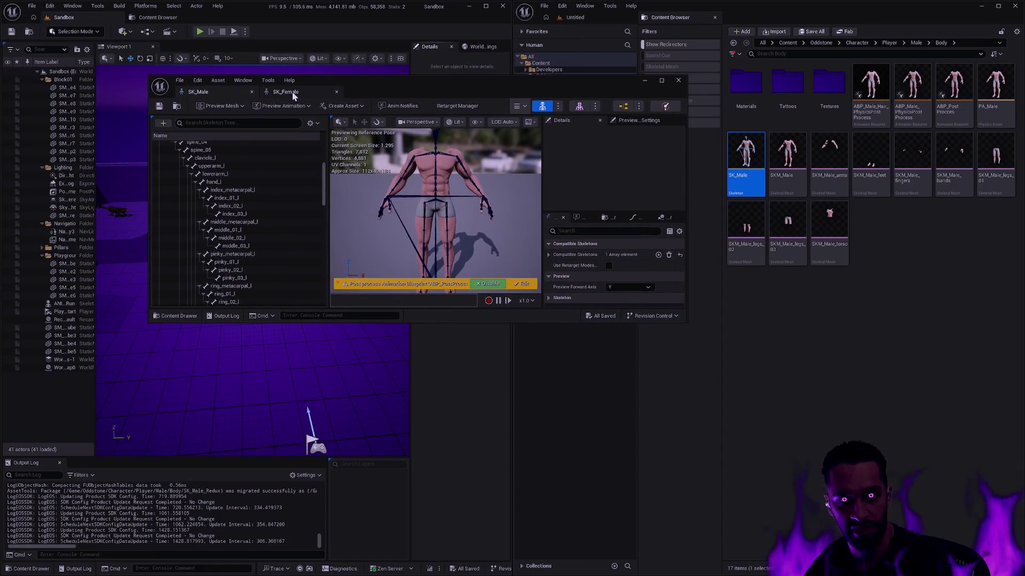
pyautogui.click(292, 91)
pyautogui.moveTo(215, 93)
pyautogui.mouseDown()
pyautogui.moveTo(196, 24)
pyautogui.moveTo(239, 15)
pyautogui.moveTo(149, 16)
pyautogui.moveTo(295, 21)
pyautogui.moveTo(268, 152)
pyautogui.moveTo(287, 229)
pyautogui.moveTo(242, 177)
pyautogui.moveTo(331, 75)
pyautogui.moveTo(320, 68)
pyautogui.moveTo(293, 290)
pyautogui.moveTo(258, 243)
pyautogui.mouseUp()
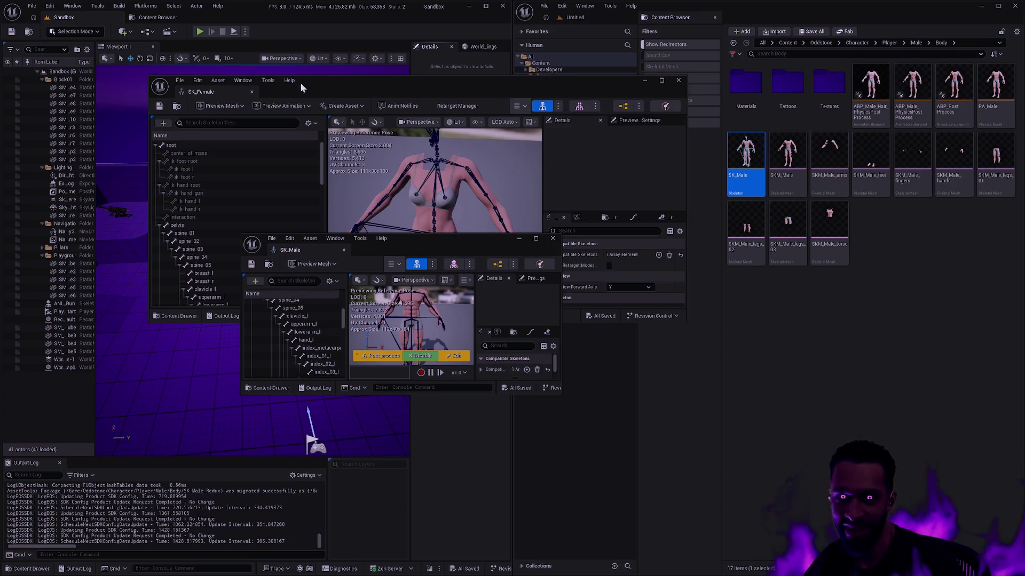
# Dock the SK_Female and SK_Male skeleton tabs into the Human project editor
pyautogui.moveTo(208, 94)
pyautogui.mouseDown()
pyautogui.moveTo(219, 18)
pyautogui.moveTo(233, 17)
pyautogui.moveTo(288, 119)
pyautogui.mouseUp()
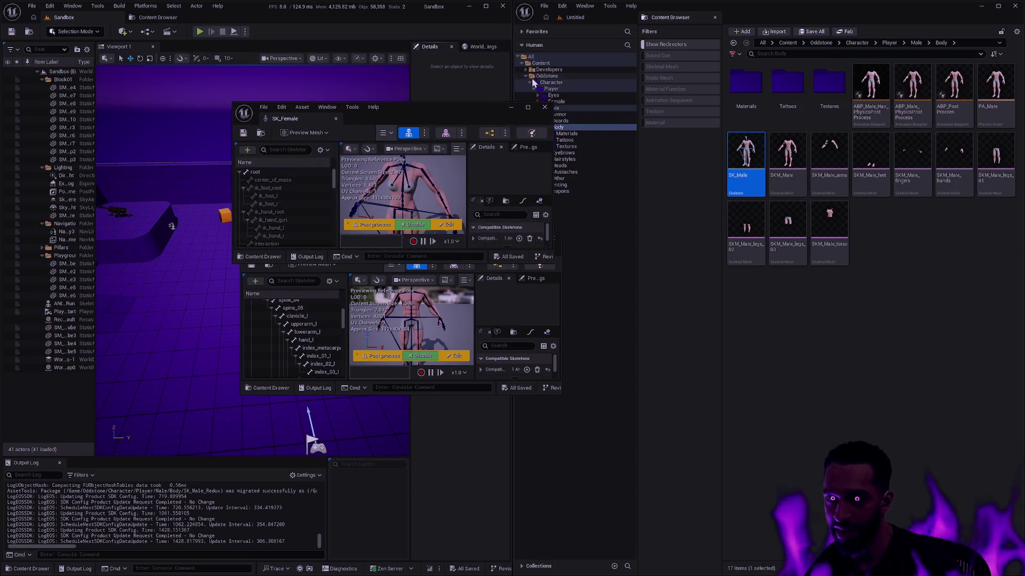
pyautogui.moveTo(385, 116)
pyautogui.mouseDown()
pyautogui.moveTo(369, 117)
pyautogui.moveTo(603, 65)
pyautogui.moveTo(630, 18)
pyautogui.mouseUp()
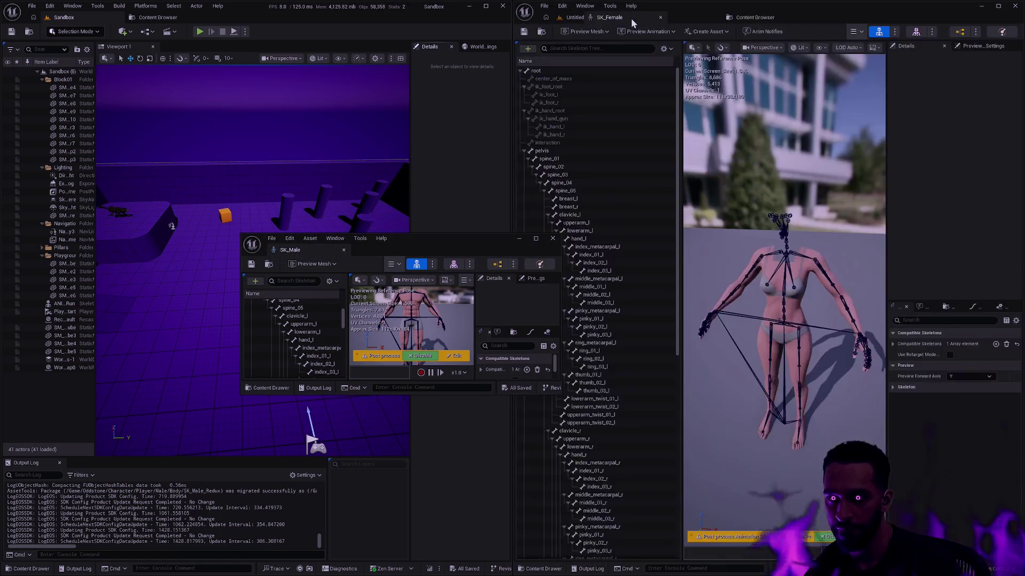
pyautogui.click(344, 250)
pyautogui.moveTo(689, 21); pyautogui.dragTo(667, 19)
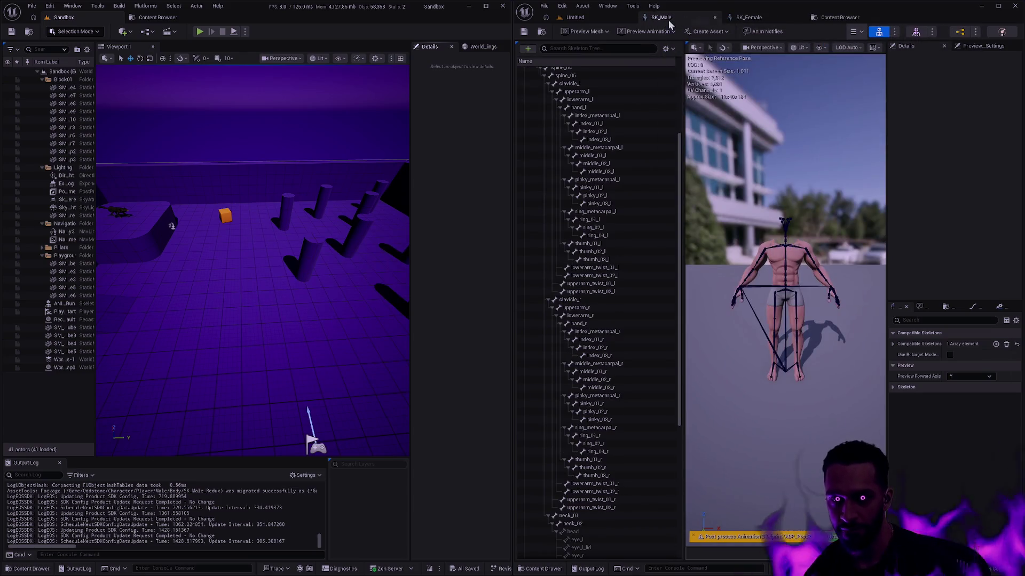
pyautogui.press('super+Tab')
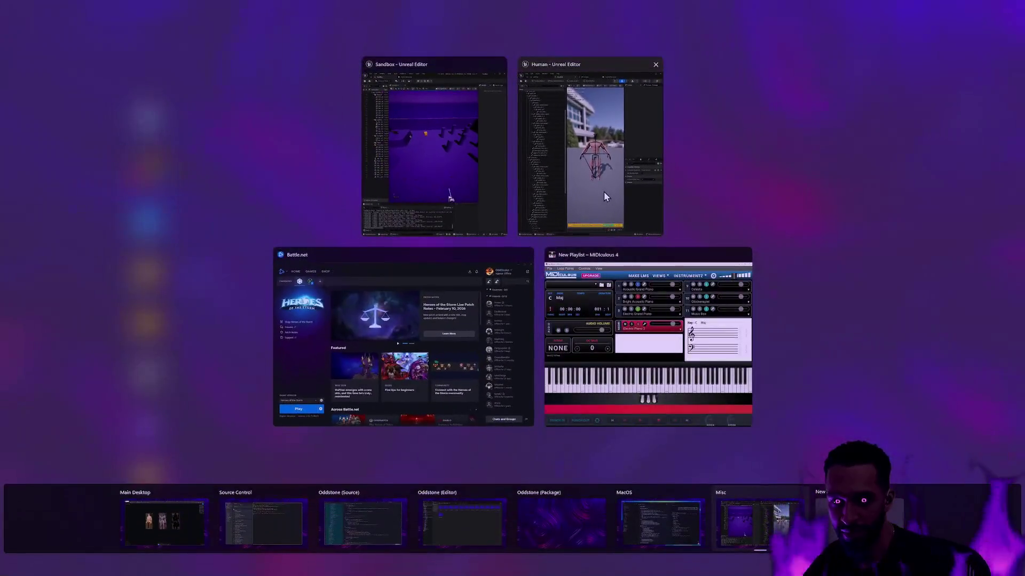
# Leave MIDIculous for Unreal and move the Content Browser tab ahead of SK_Male
pyautogui.click(603, 191)
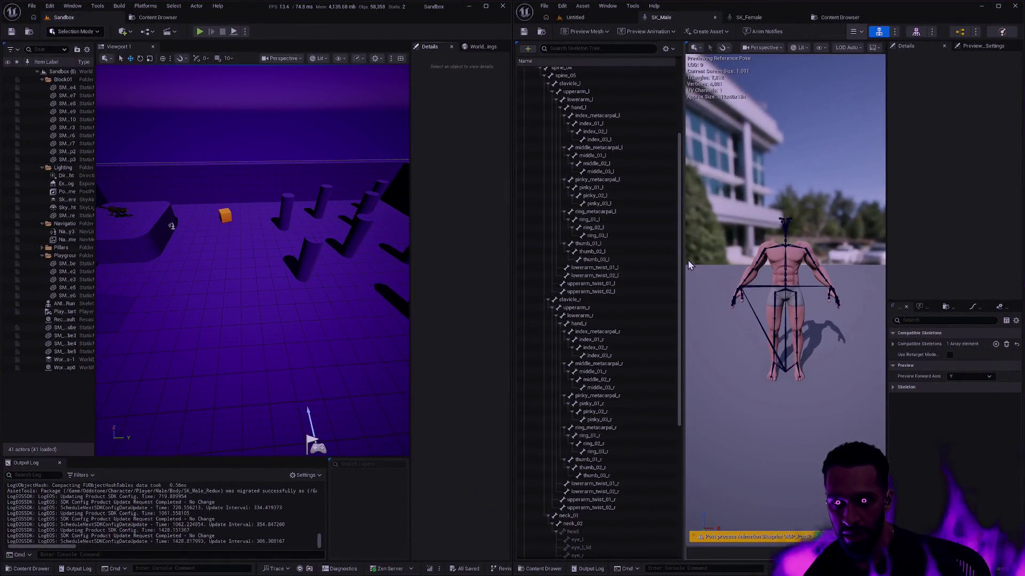
pyautogui.press('super+Tab')
pyautogui.click(640, 320)
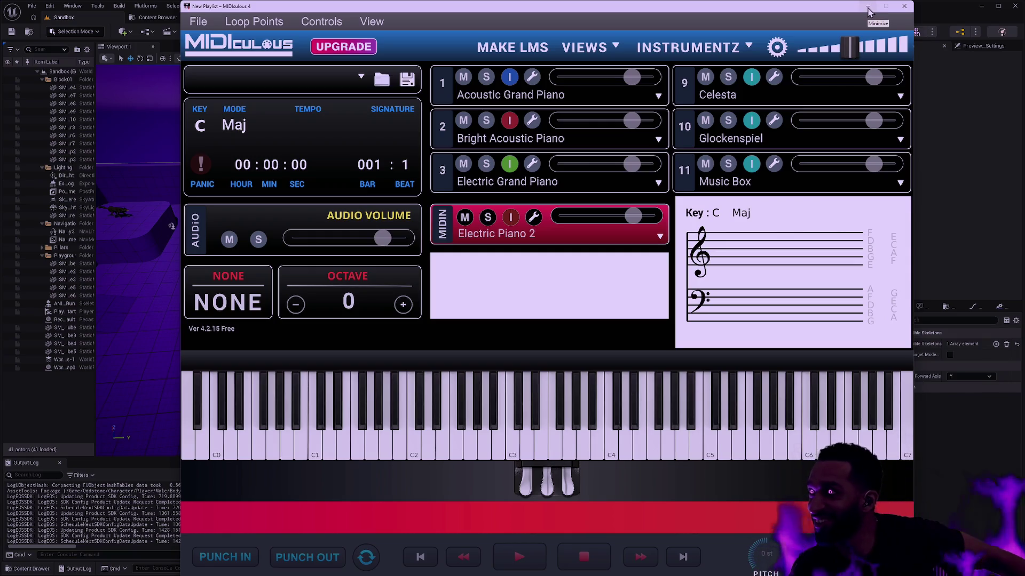
pyautogui.click(868, 8)
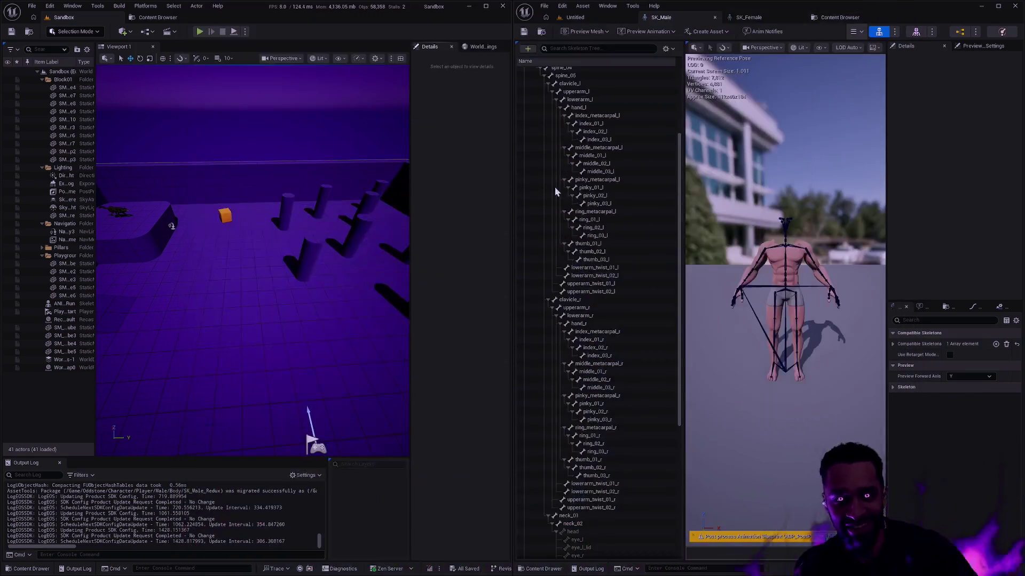
pyautogui.moveTo(828, 18)
pyautogui.mouseDown()
pyautogui.moveTo(632, 19)
pyautogui.moveTo(718, 28)
pyautogui.mouseUp()
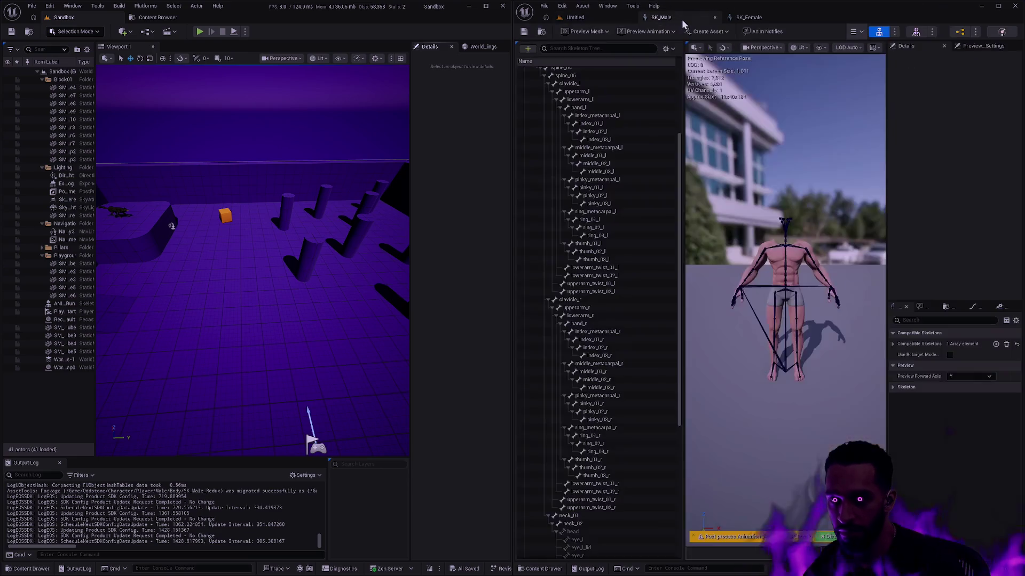
# Open the SKM_Female and SKM_Male skeletal meshes from their Body folders
pyautogui.click(758, 18)
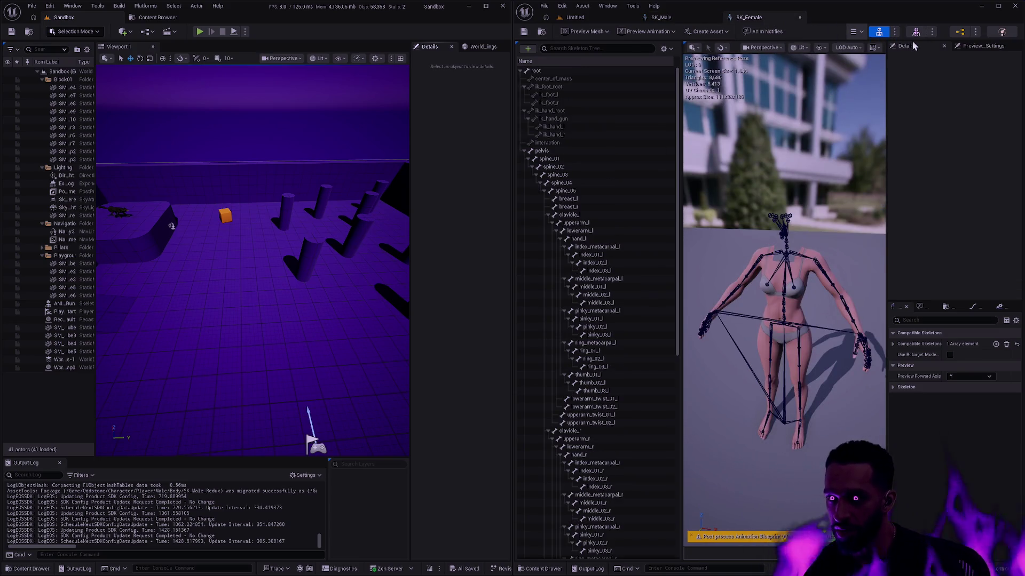
pyautogui.click(541, 31)
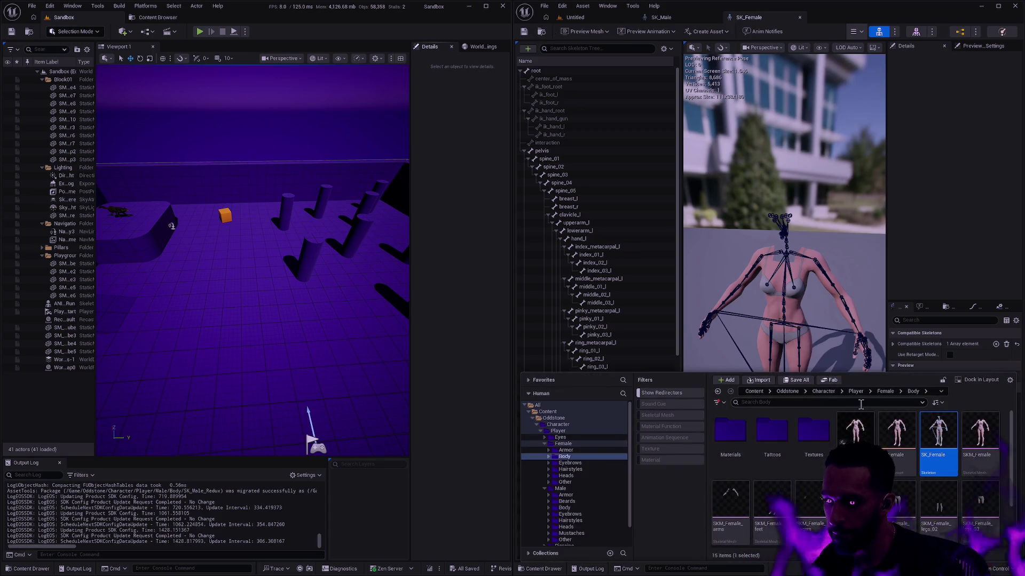
pyautogui.click(977, 454)
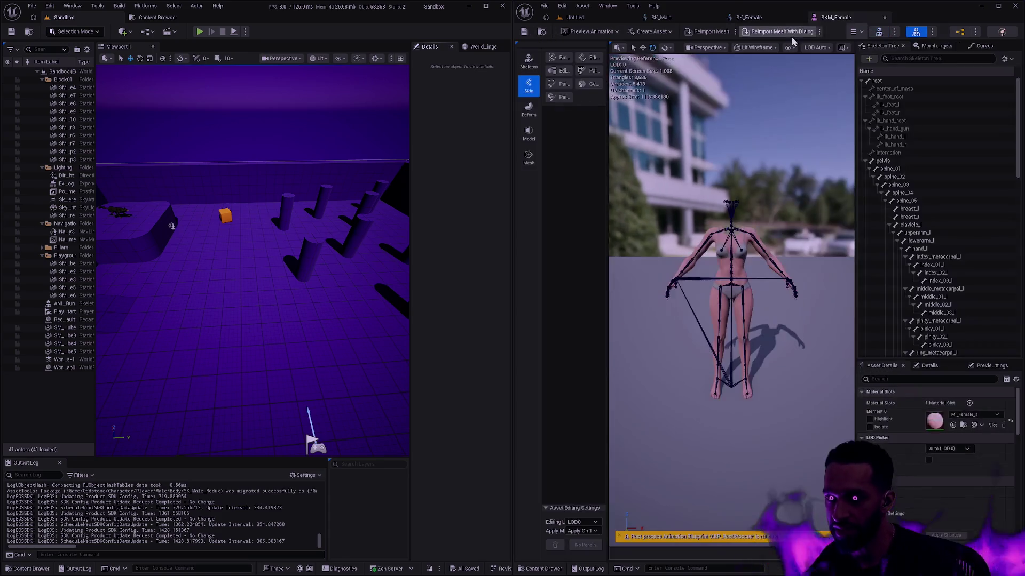
pyautogui.click(660, 17)
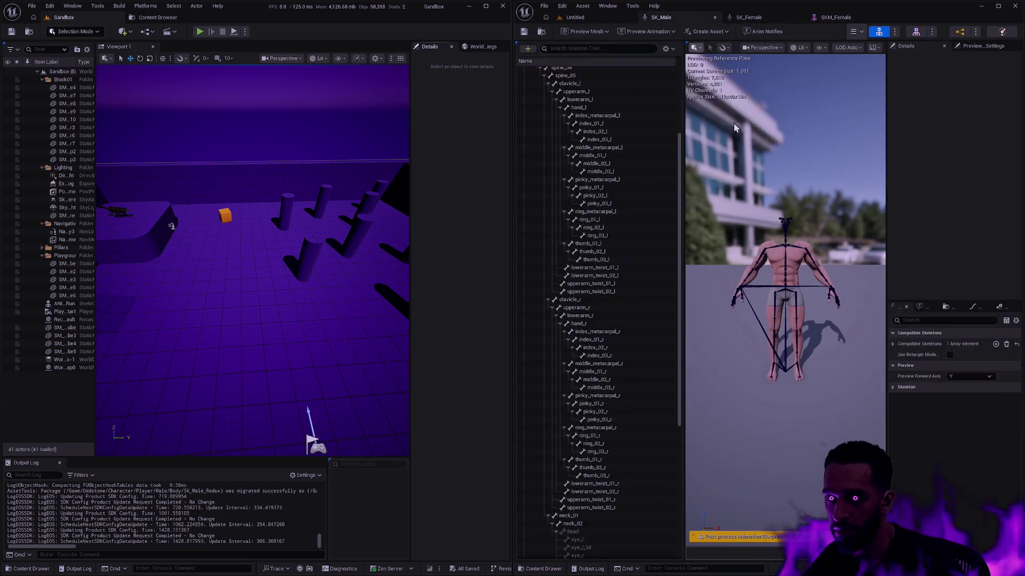
pyautogui.hotkey('ctrl', 'space')
pyautogui.click(541, 31)
pyautogui.scroll(-1, 937, 469)
pyautogui.click(772, 496)
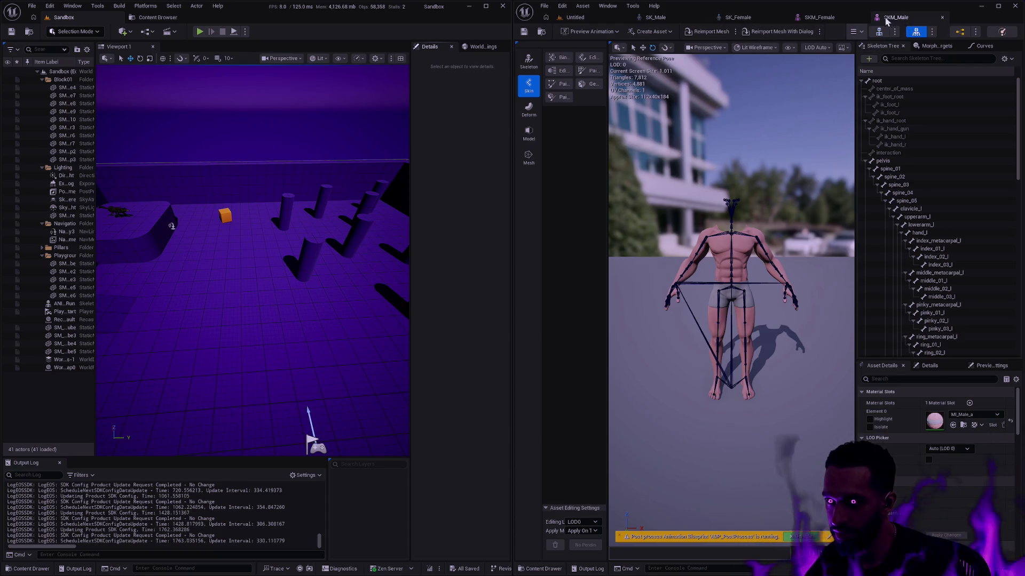
# Close the SK_Male and SK_Female skeleton tabs
pyautogui.click(704, 17)
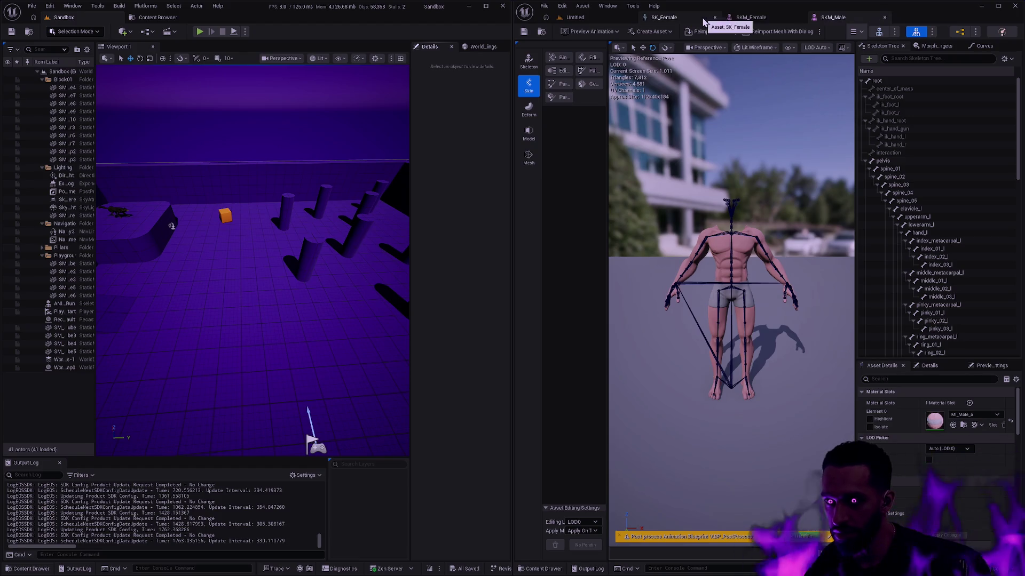
pyautogui.click(704, 17)
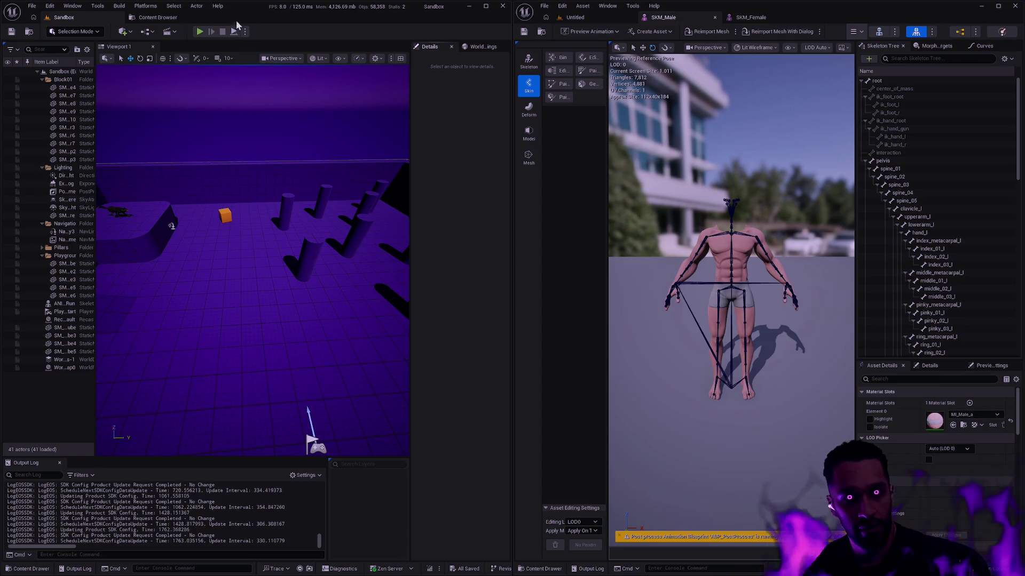
pyautogui.hotkey('ctrl', 'space')
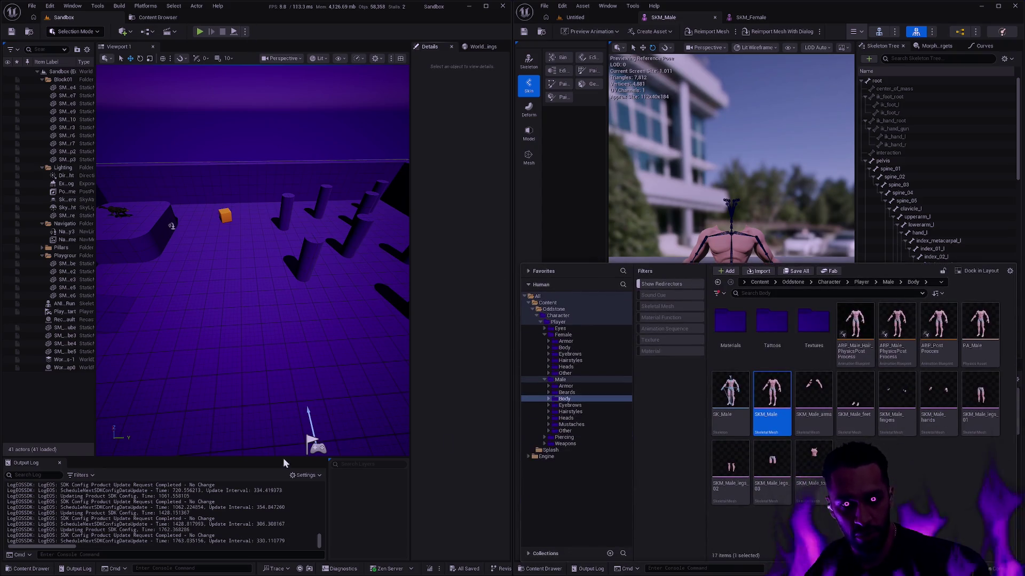
# Open the Content Drawer at Male/Body with Ctrl+Space
pyautogui.hotkey('ctrl', 'space')
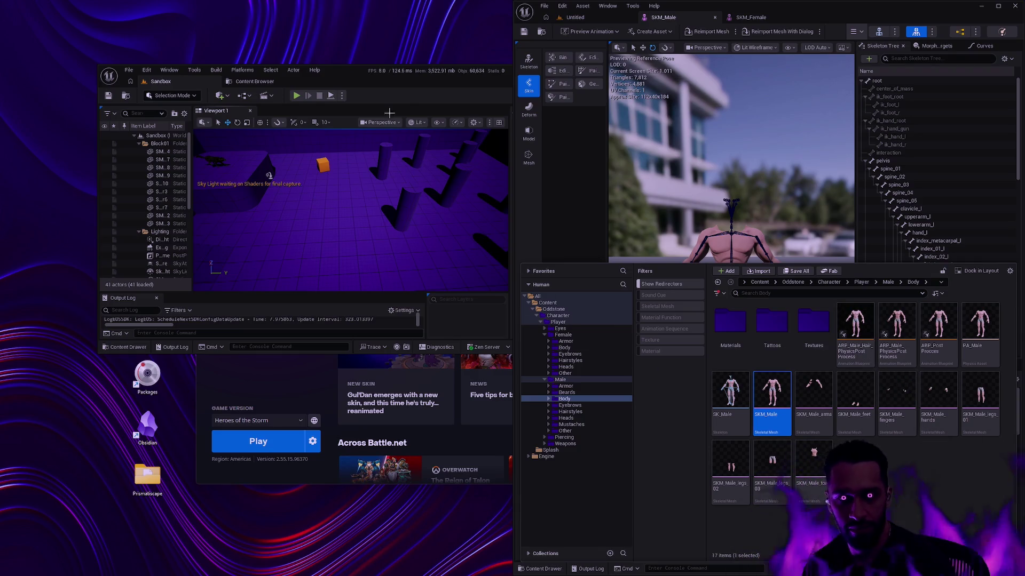
pyautogui.moveTo(468, 71); pyautogui.dragTo(1, 102)
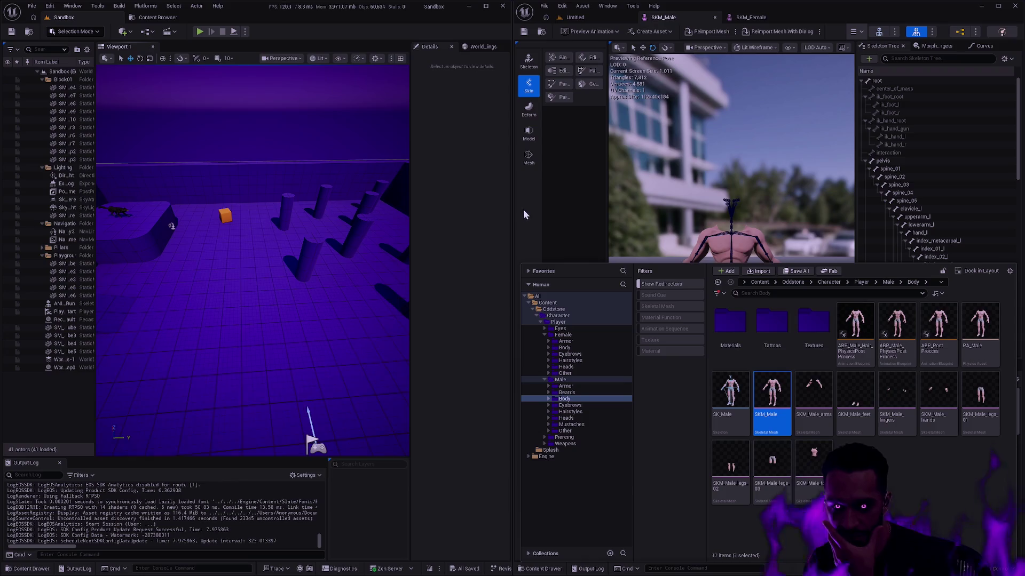
# Open SK_Male_Redux from the Sandbox project's Male/Body folder to view its bones
pyautogui.click(454, 204)
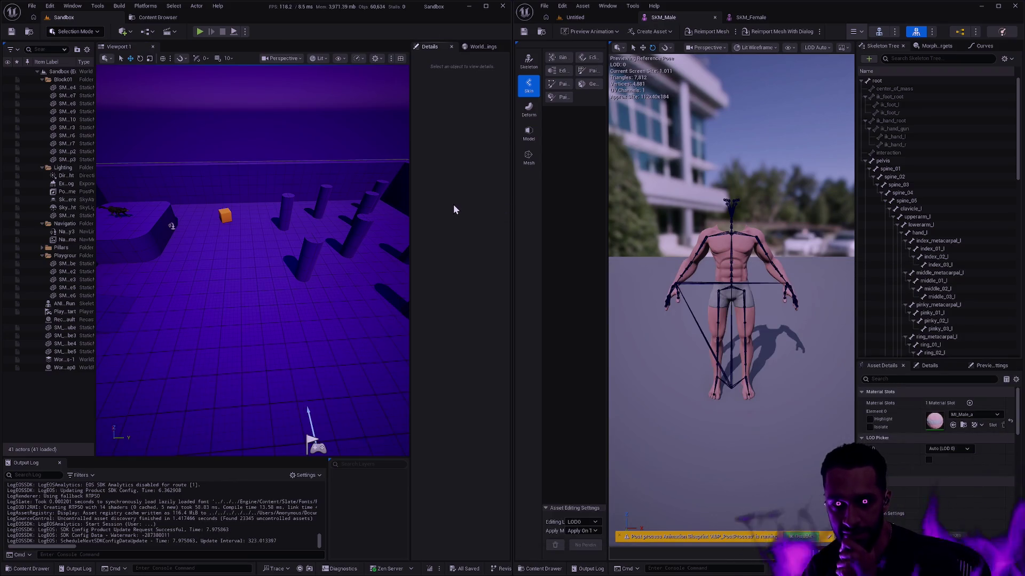
pyautogui.hotkey('ctrl', 'space')
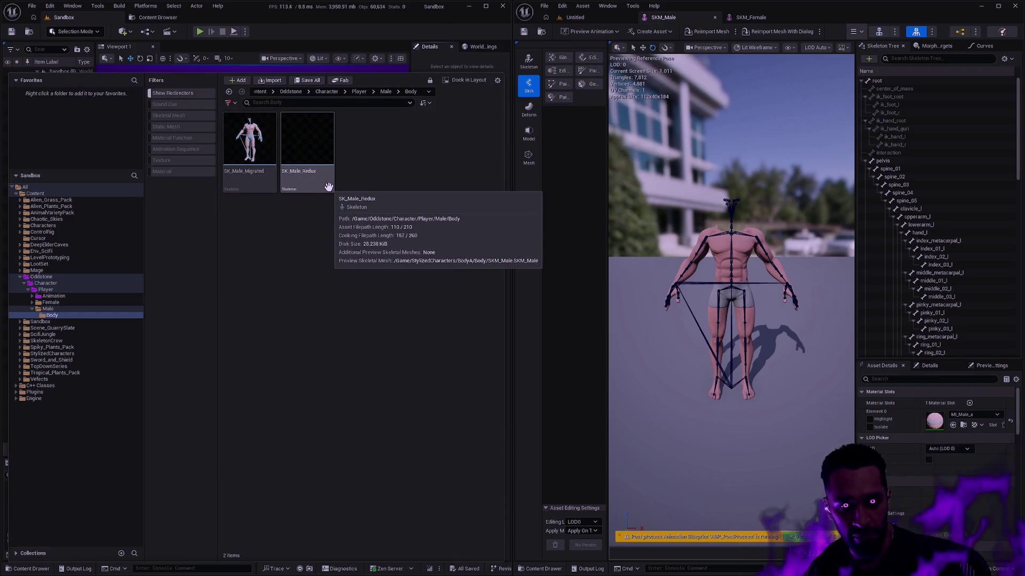
pyautogui.doubleClick(328, 186)
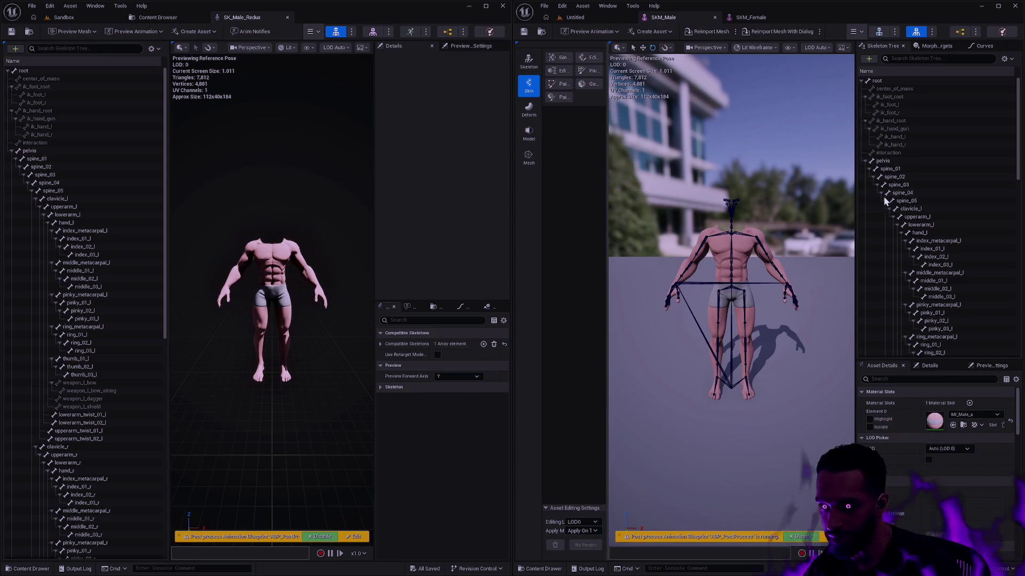
pyautogui.scroll(-2, 961, 194)
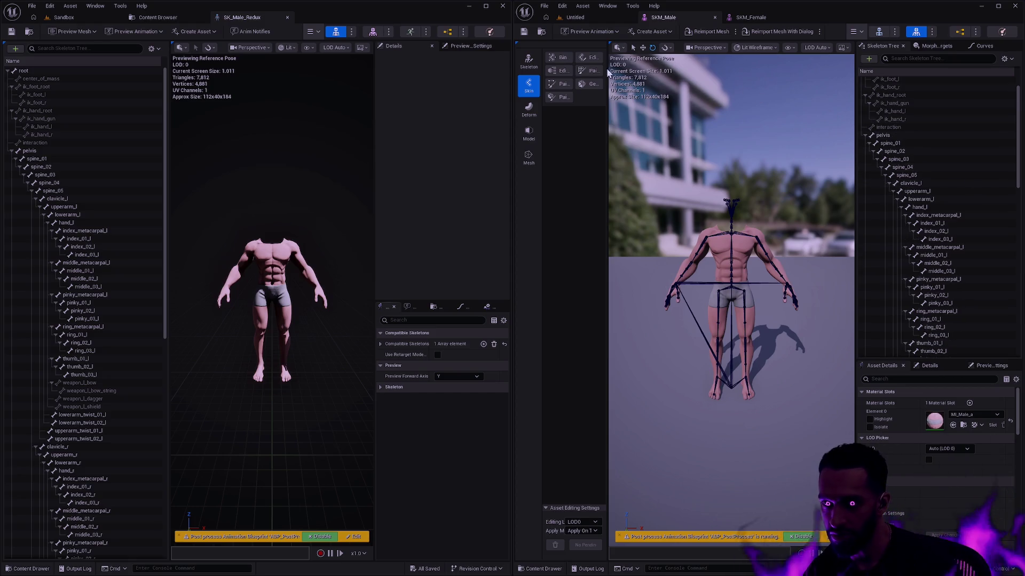
# Switch to Skeleton mode and add new bones under hand_l, plus a child under joint
pyautogui.click(528, 61)
pyautogui.click(558, 57)
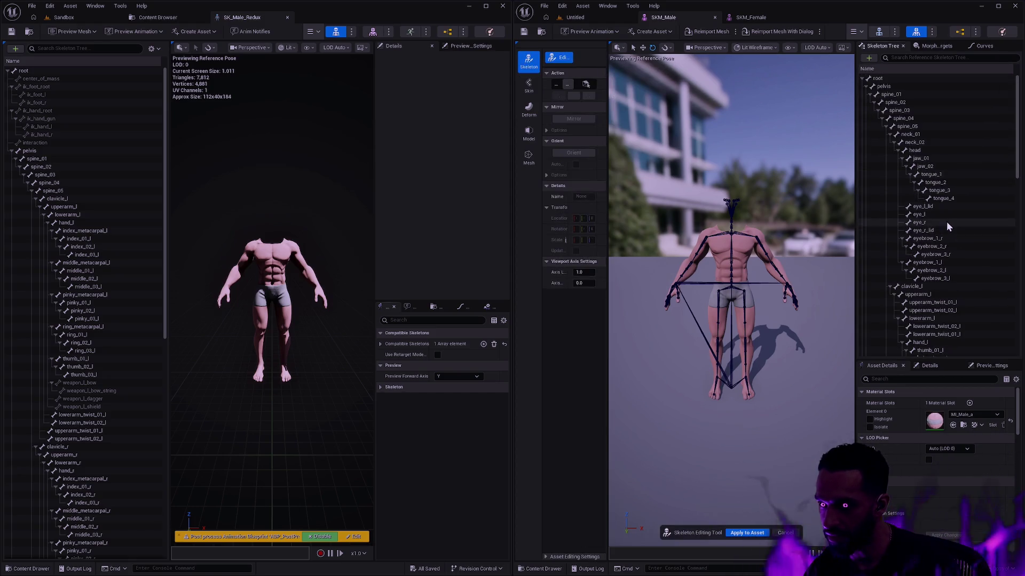
pyautogui.scroll(-1, 955, 214)
pyautogui.scroll(-3, 960, 201)
pyautogui.scroll(-3, 963, 224)
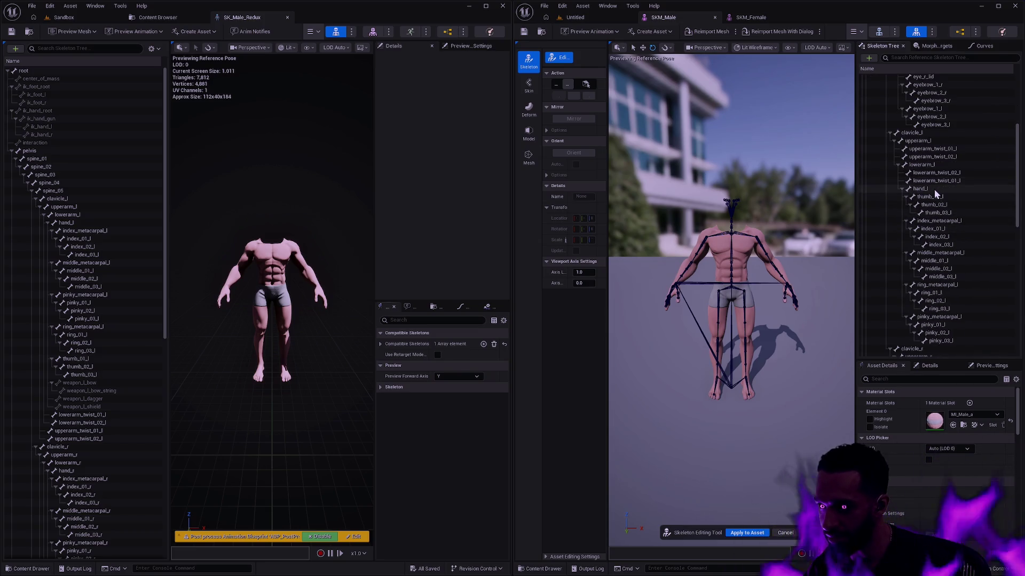
pyautogui.rightClick(935, 192)
pyautogui.click(950, 214)
pyautogui.rightClick(934, 192)
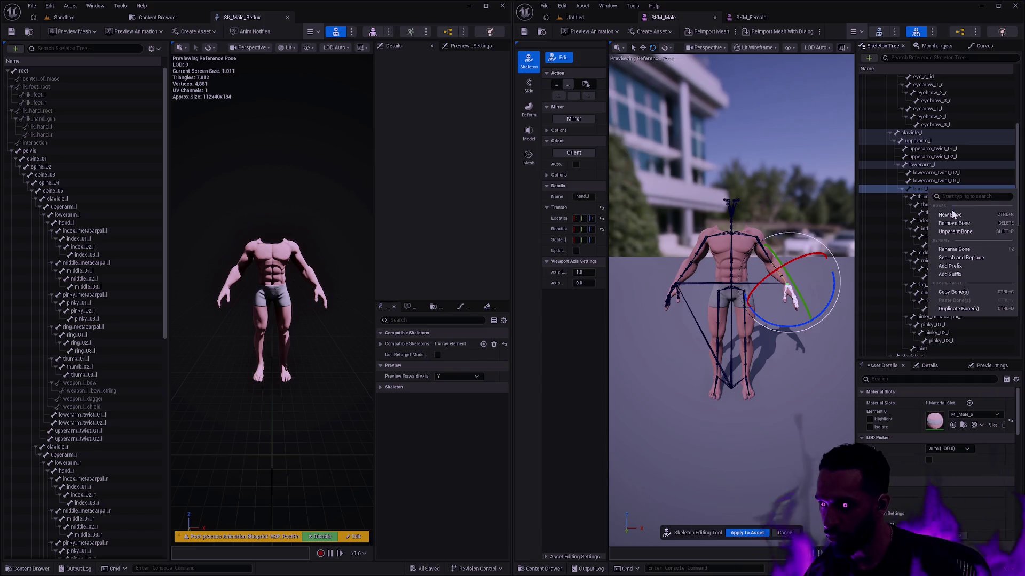
pyautogui.click(952, 212)
pyautogui.scroll(-3, 924, 210)
pyautogui.rightClick(927, 134)
pyautogui.click(951, 155)
pyautogui.click(921, 288)
pyautogui.rightClick(933, 291)
pyautogui.click(955, 315)
pyautogui.scroll(-2, 955, 278)
pyautogui.scroll(-3, 947, 273)
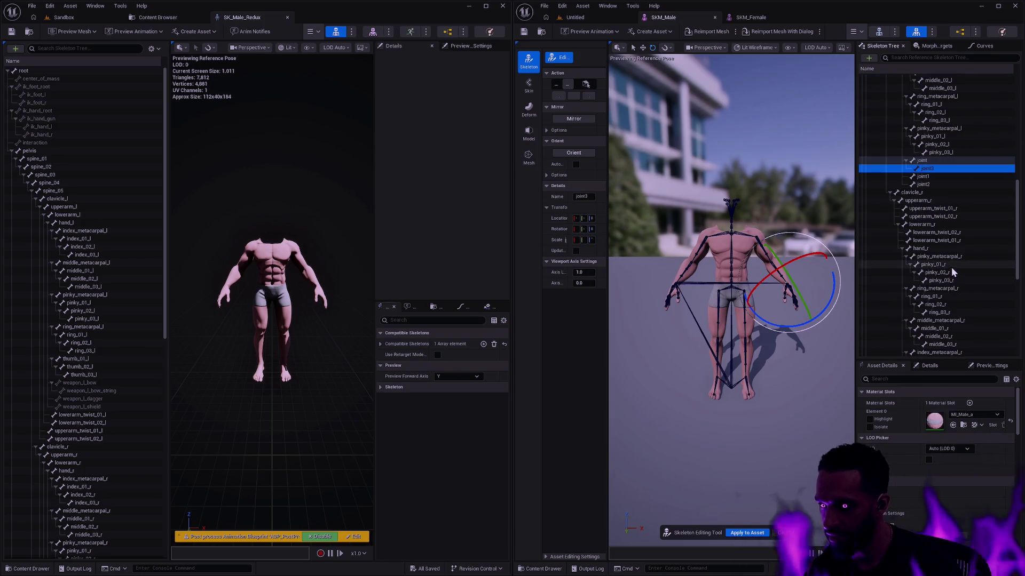
# Add five new placeholder bones under hand_r
pyautogui.click(934, 249)
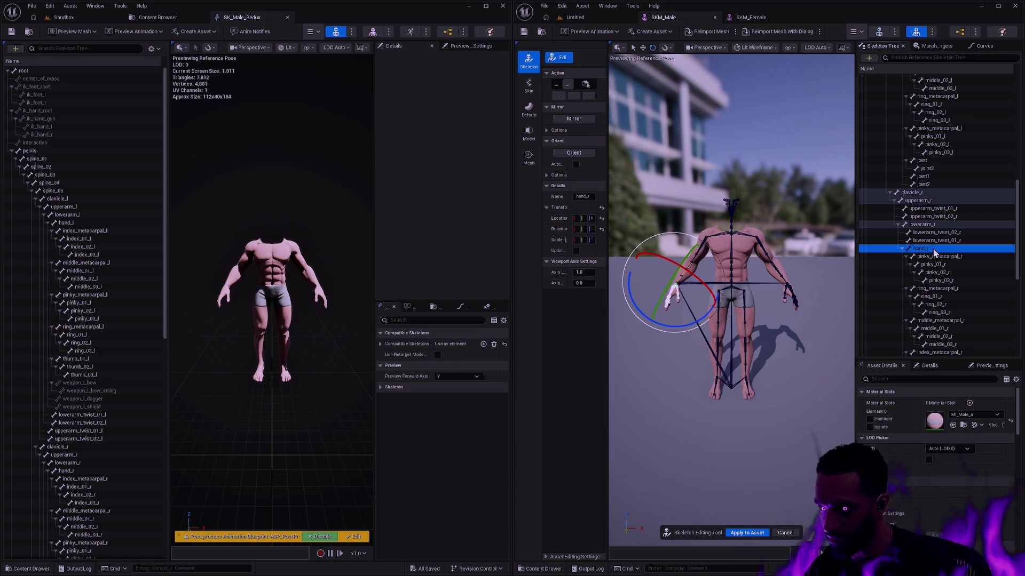
pyautogui.rightClick(932, 249)
pyautogui.click(955, 274)
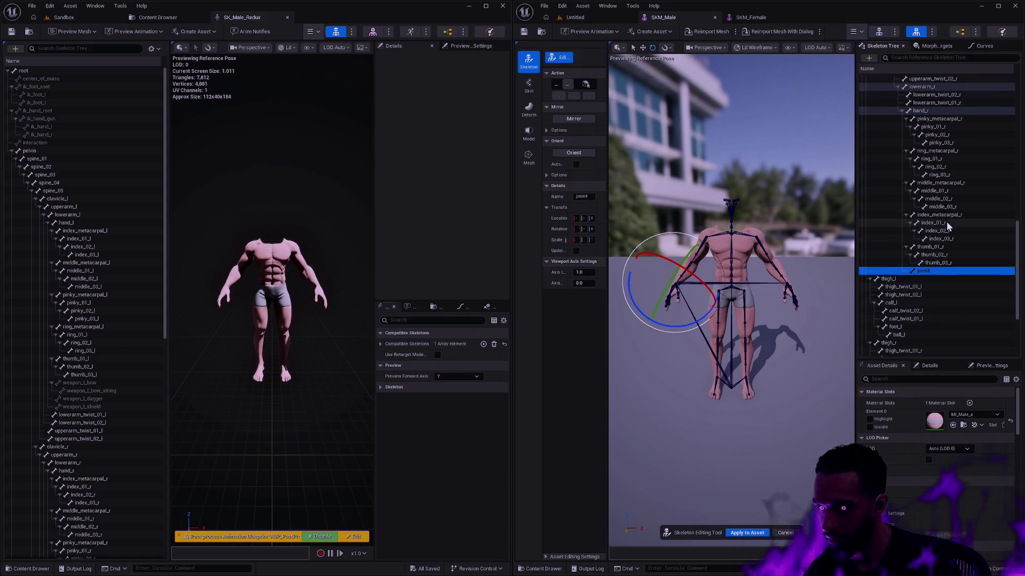
pyautogui.scroll(2, 946, 222)
pyautogui.rightClick(923, 149)
pyautogui.click(945, 172)
pyautogui.rightClick(923, 149)
pyautogui.click(947, 172)
pyautogui.rightClick(923, 150)
pyautogui.click(947, 172)
pyautogui.rightClick(934, 155)
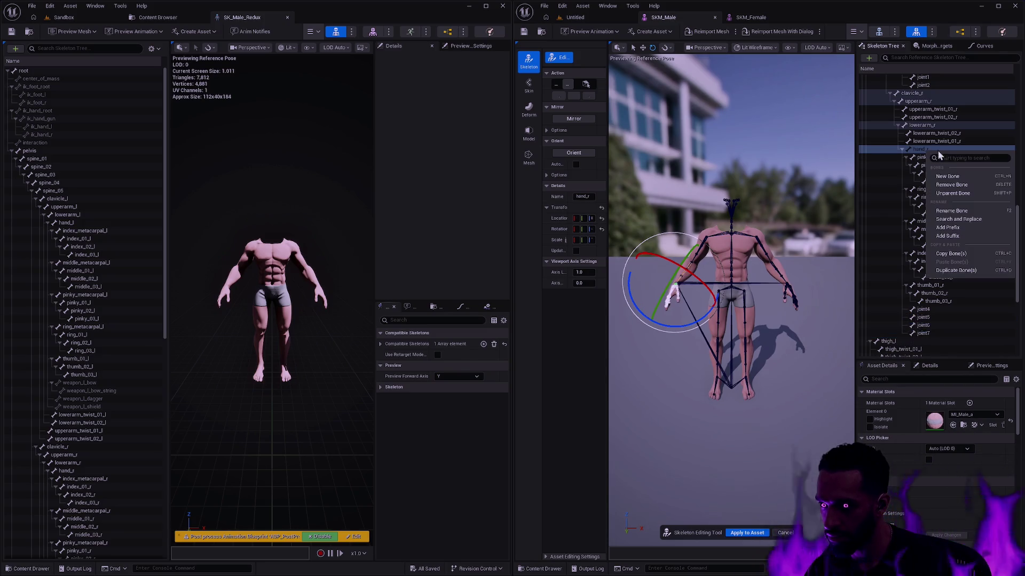
pyautogui.click(947, 176)
pyautogui.scroll(-2, 942, 299)
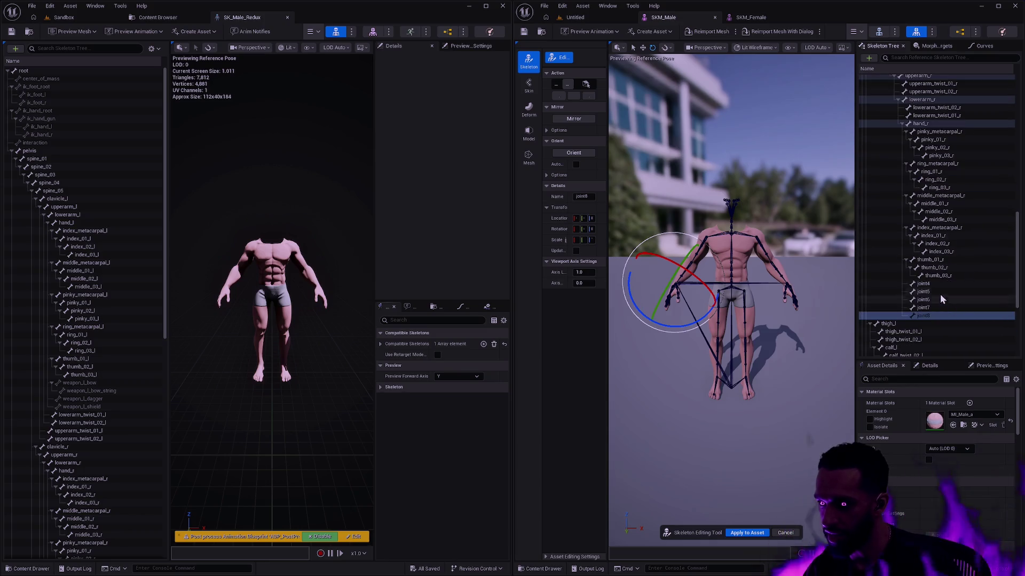
pyautogui.click(939, 283)
pyautogui.scroll(-1, 89, 342)
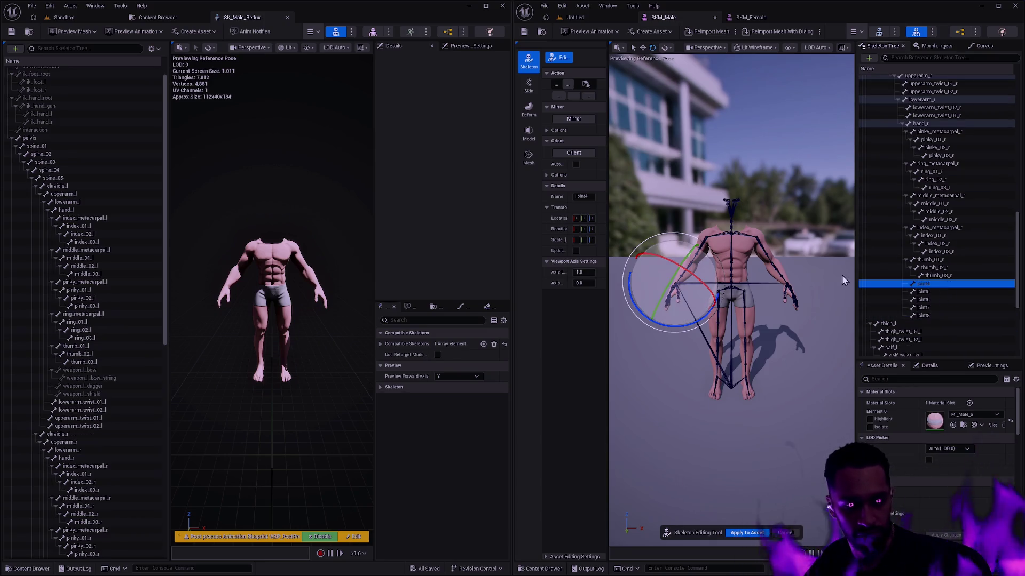
# Rename the hand_l bones to weapon_l_bow, weapon_l_bow_string, weapon_l_dagger and weapon_l_shield
pyautogui.scroll(5, 934, 214)
pyautogui.doubleClick(928, 164)
pyautogui.write('weapon_l_bo')
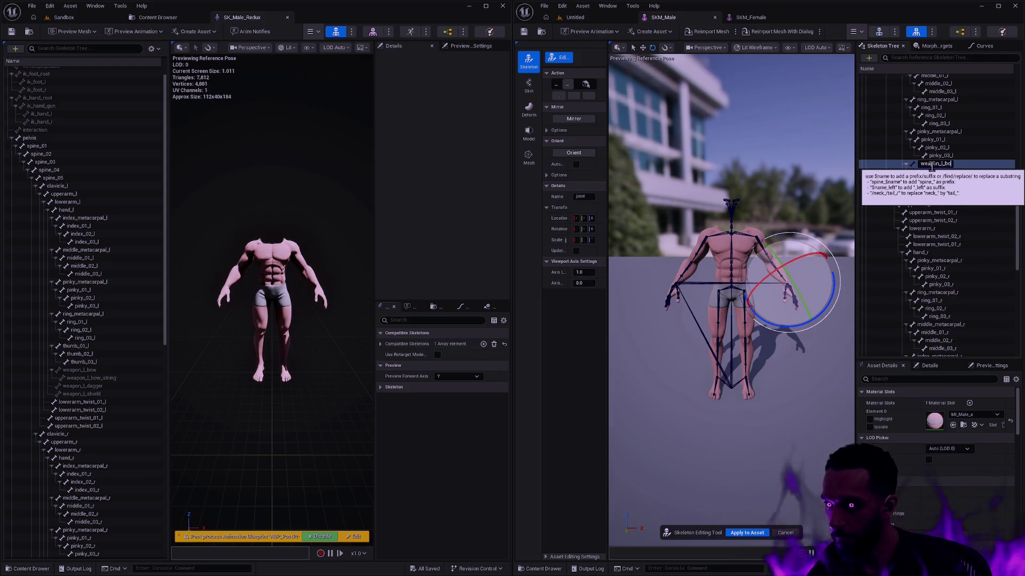
pyautogui.write('w')
pyautogui.press('Return')
pyautogui.doubleClick(933, 172)
pyautogui.write('weapon_l_bow_string')
pyautogui.press('Return')
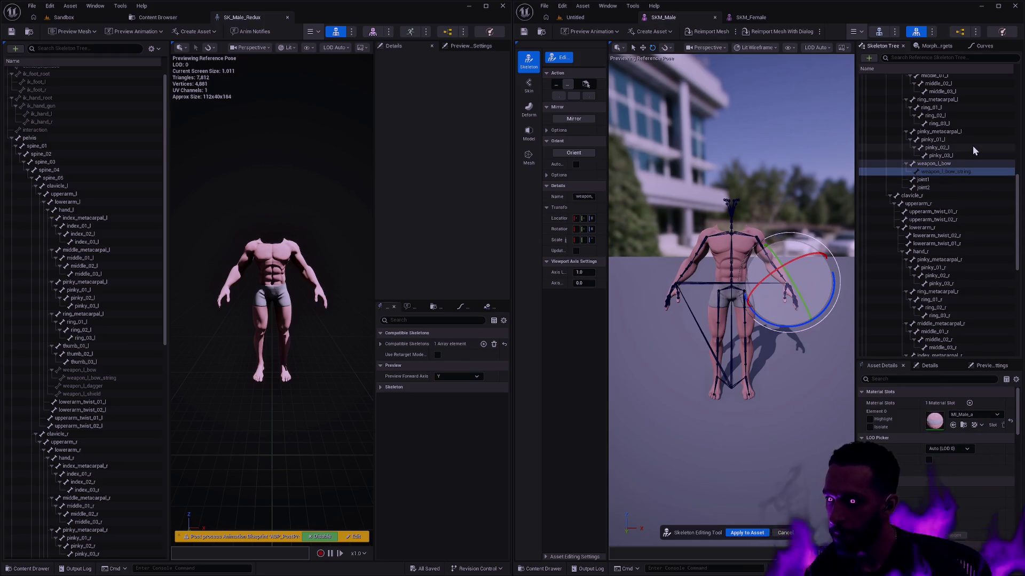
pyautogui.press('Down')
pyautogui.press('F2')
pyautogui.write('weapon_l_')
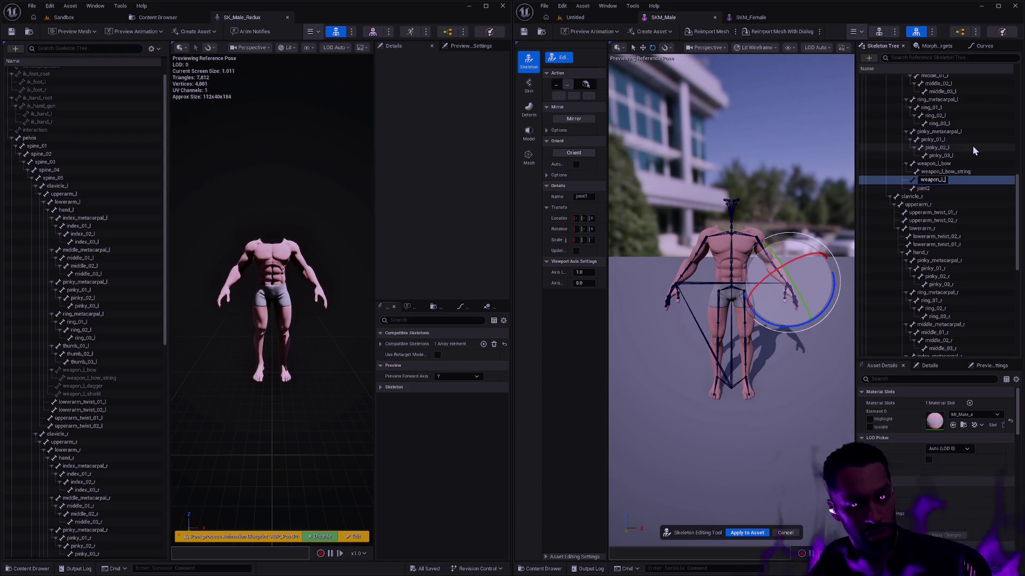
pyautogui.write('dagger')
pyautogui.press('Return')
pyautogui.press('Down')
pyautogui.press('F2')
pyautogui.write('weapon_l_')
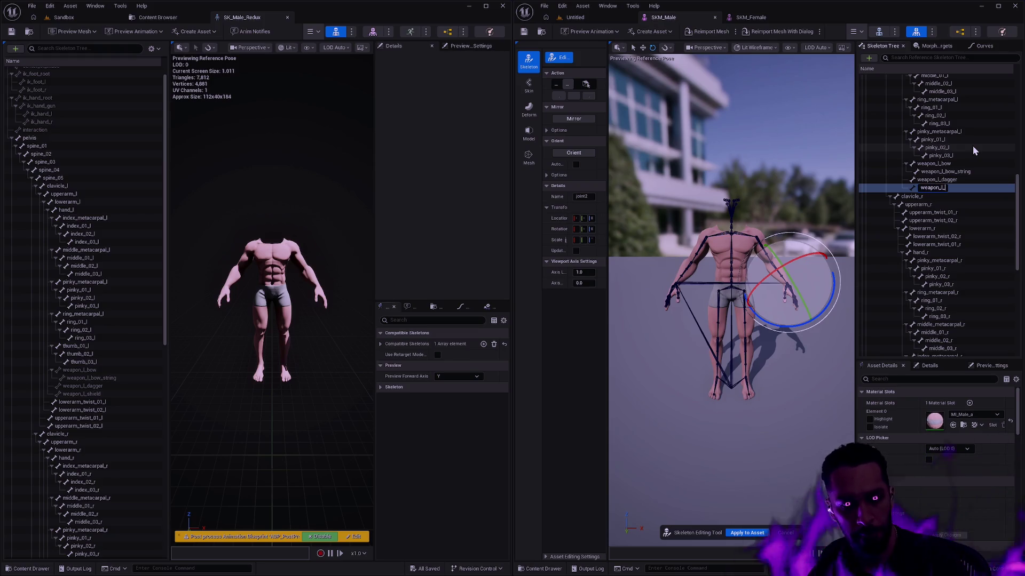
pyautogui.write('shield')
pyautogui.press('Return')
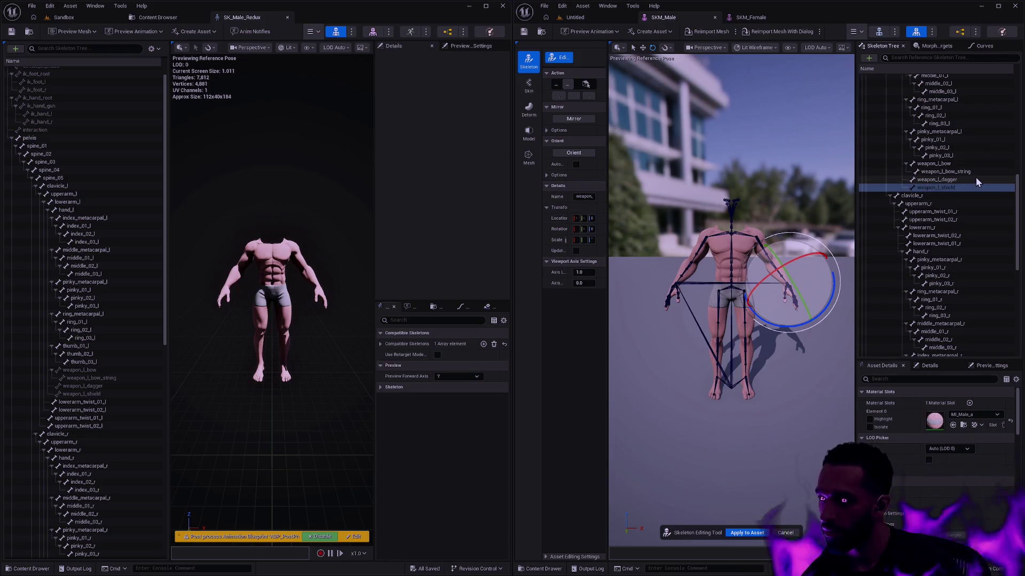
# Rename the hand_r bones to weapon_r_bow, weapon_r_dagger and weapon_r_greatsword, then begin renaming joint7
pyautogui.scroll(-5, 949, 237)
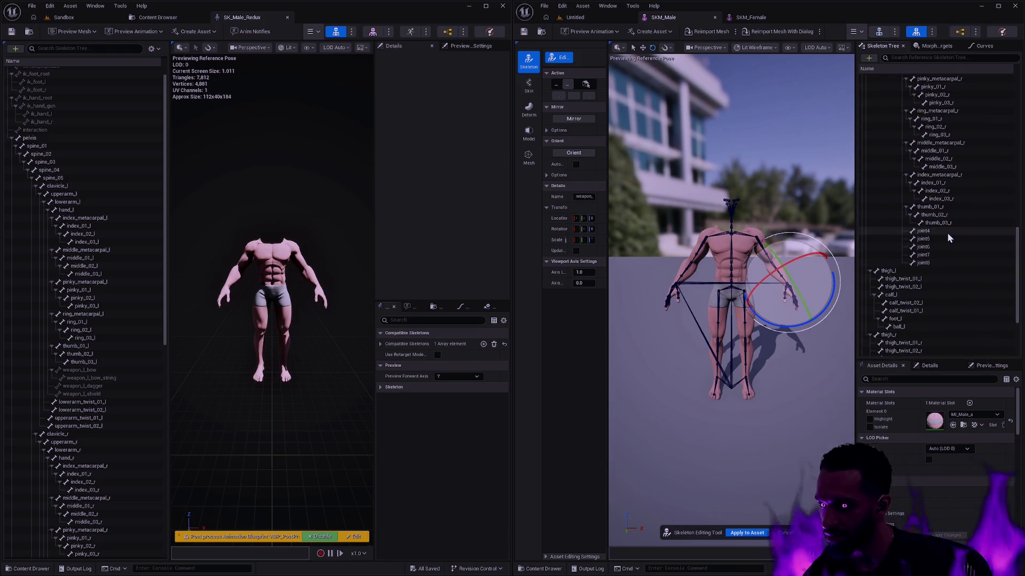
pyautogui.click(946, 230)
pyautogui.press('F2')
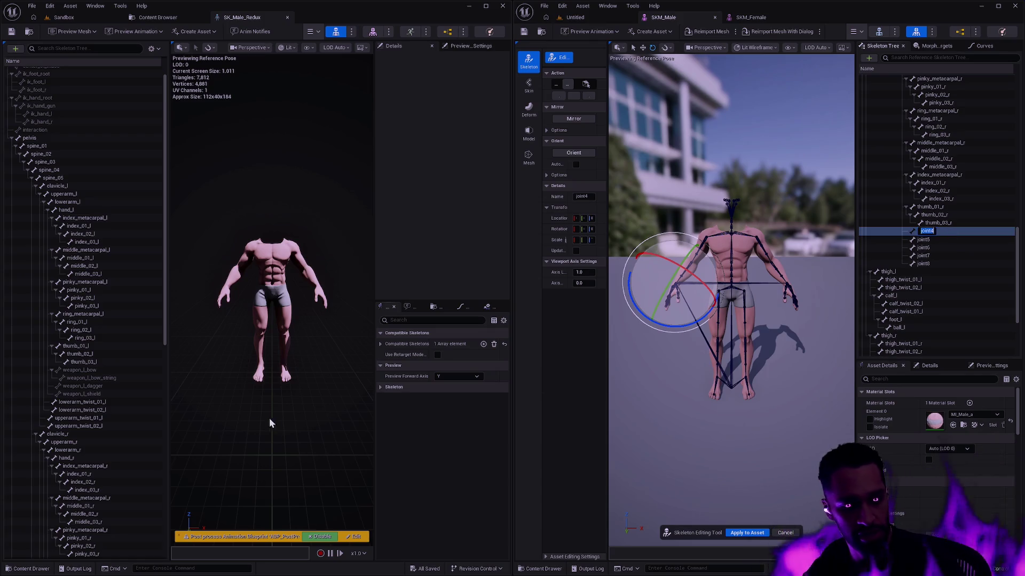
pyautogui.scroll(-12, 110, 356)
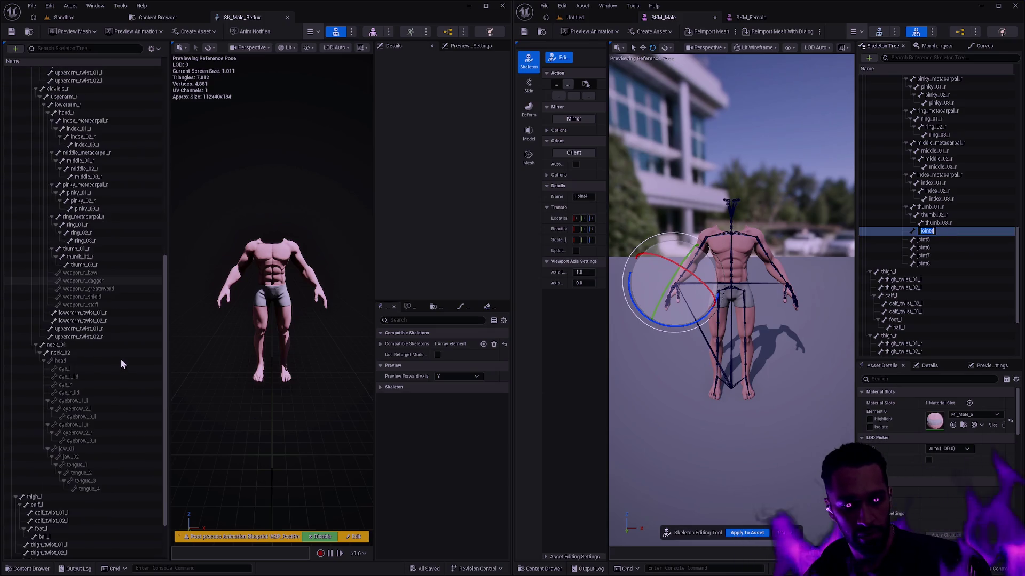
pyautogui.write('weapon_r_bow')
pyautogui.press('Return')
pyautogui.press('Down')
pyautogui.press('F2')
pyautogui.write('weapon_r')
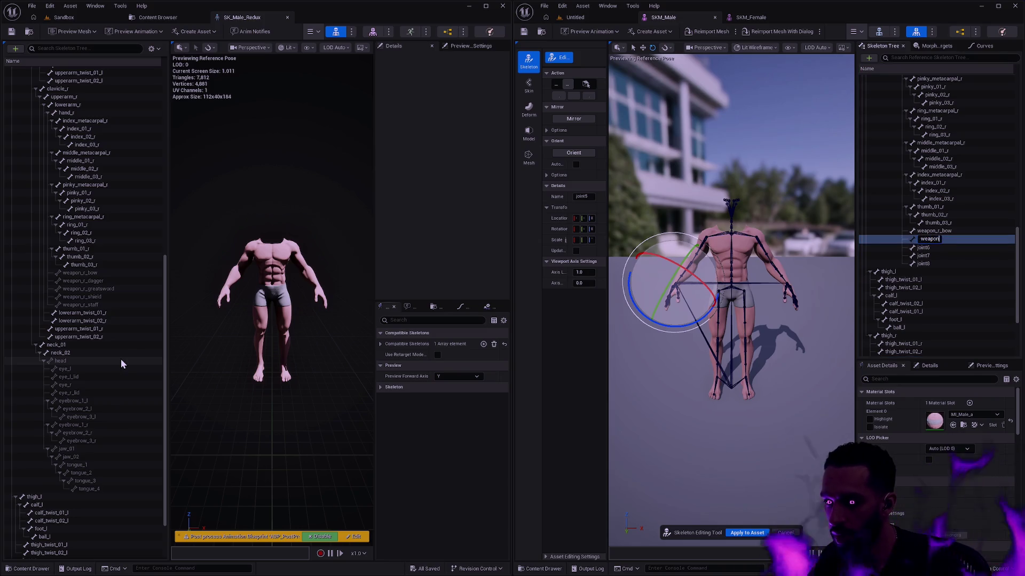
pyautogui.write('_dagger')
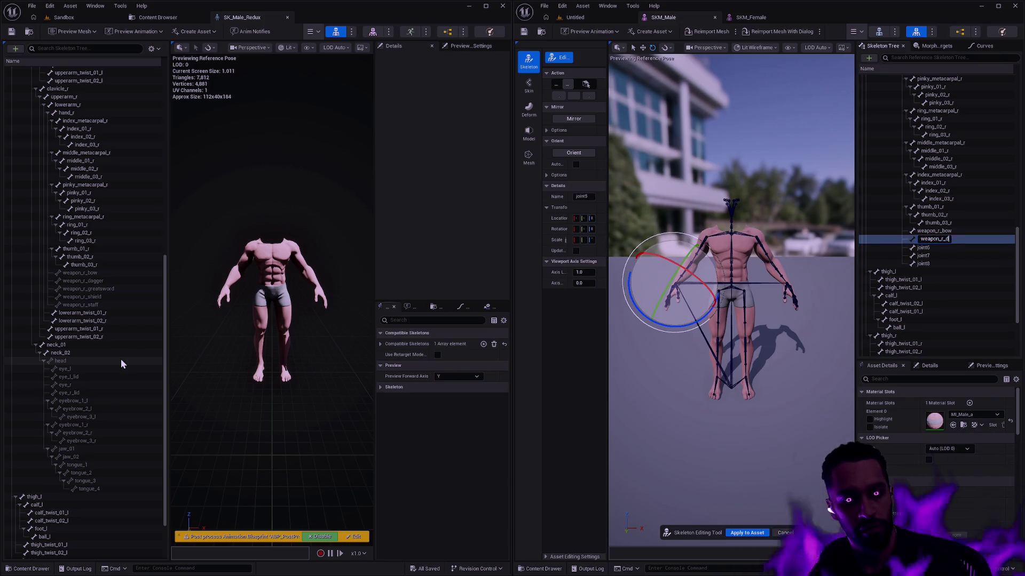
pyautogui.press('Return')
pyautogui.press('Down')
pyautogui.press('F2')
pyautogui.write('weapon_')
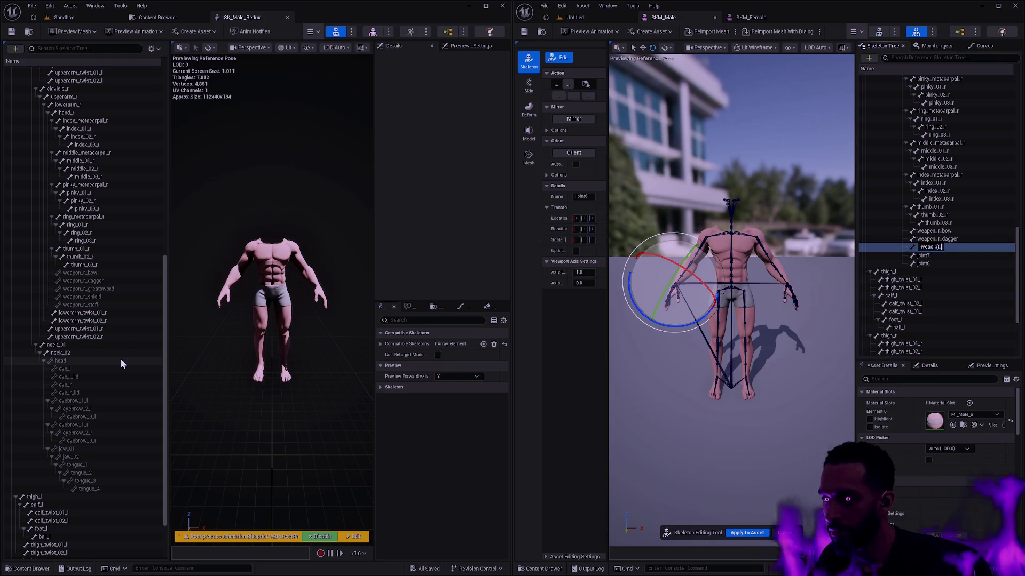
pyautogui.write('r_greatsword')
pyautogui.press('Return')
pyautogui.press('Down')
pyautogui.press('F2')
pyautogui.write('w')
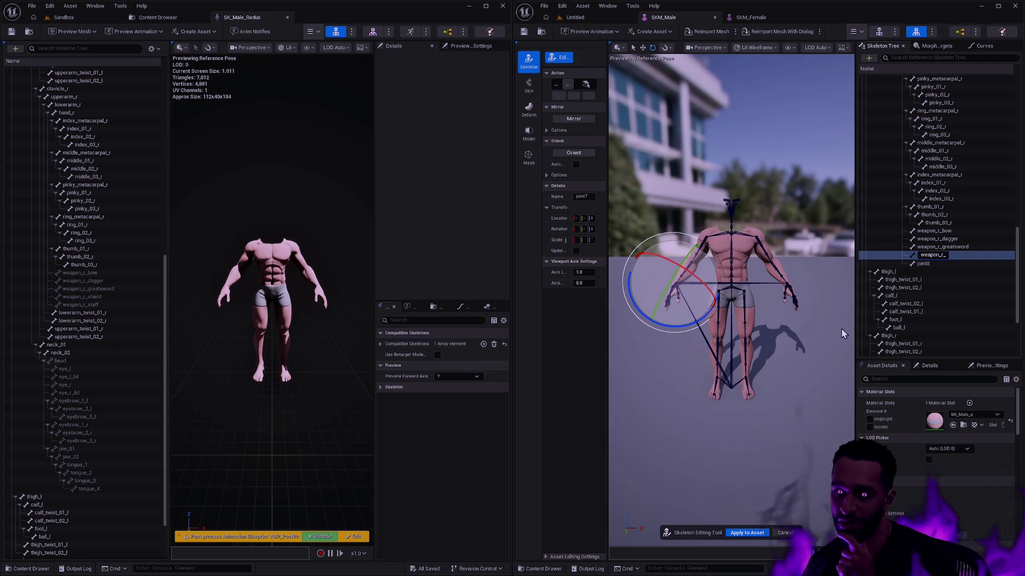
# Finish naming the right-hand bones weapon_r_shield and weapon_r_staff (renaming joint8)
pyautogui.write('r_')
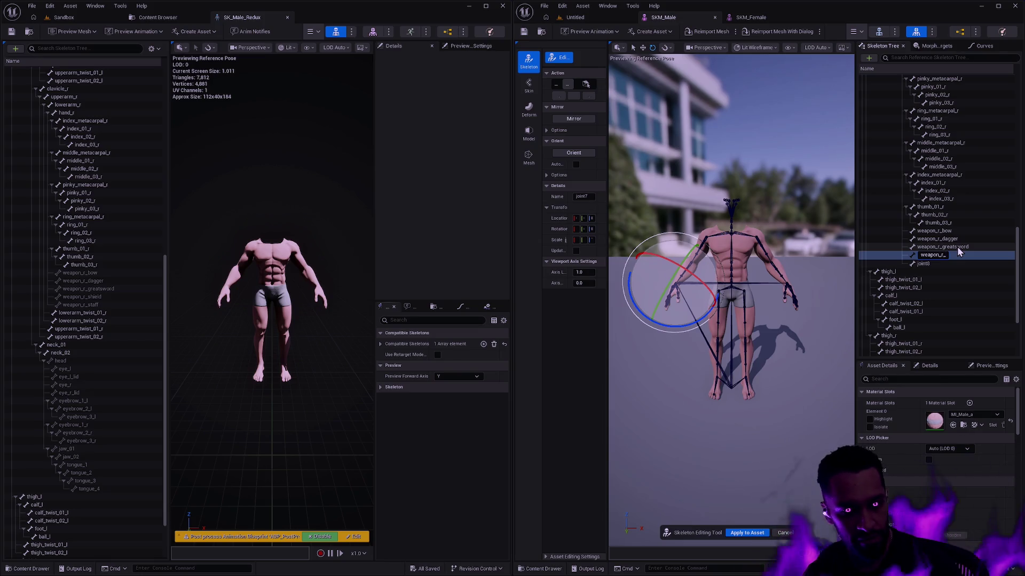
pyautogui.write('shield')
pyautogui.press('Return')
pyautogui.doubleClick(946, 264)
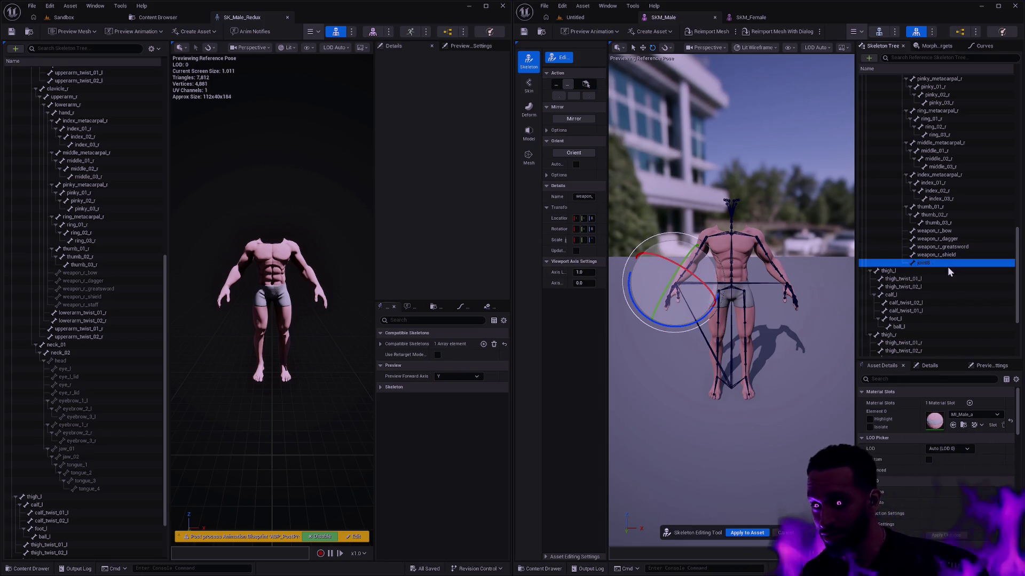
pyautogui.write('weapon_r_')
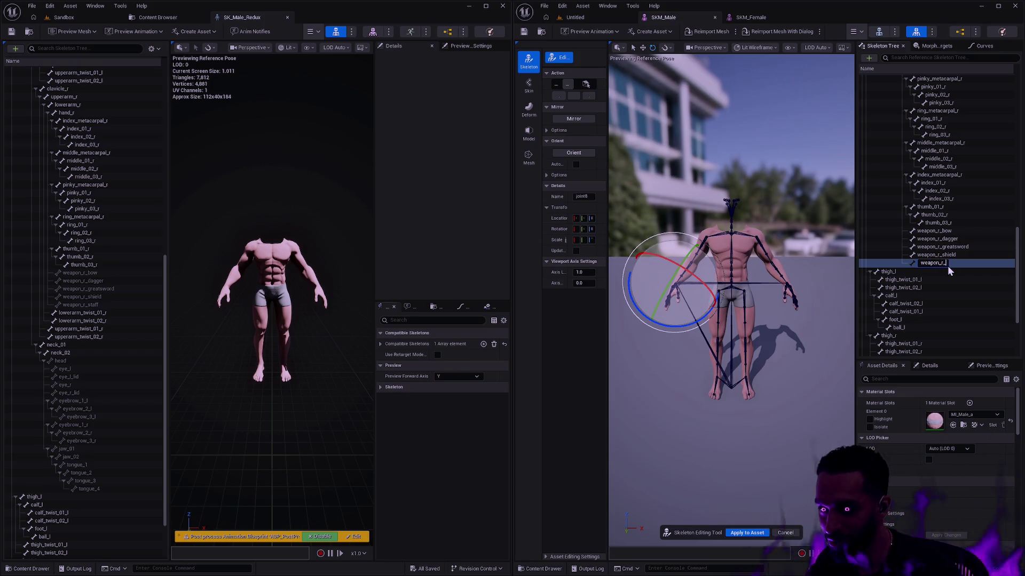
pyautogui.write('staff')
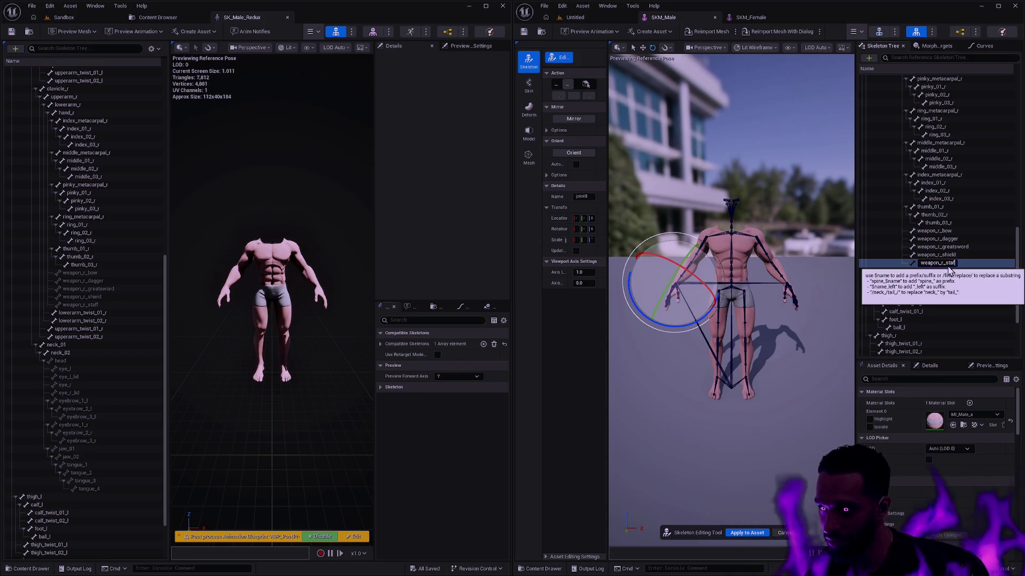
pyautogui.press('Return')
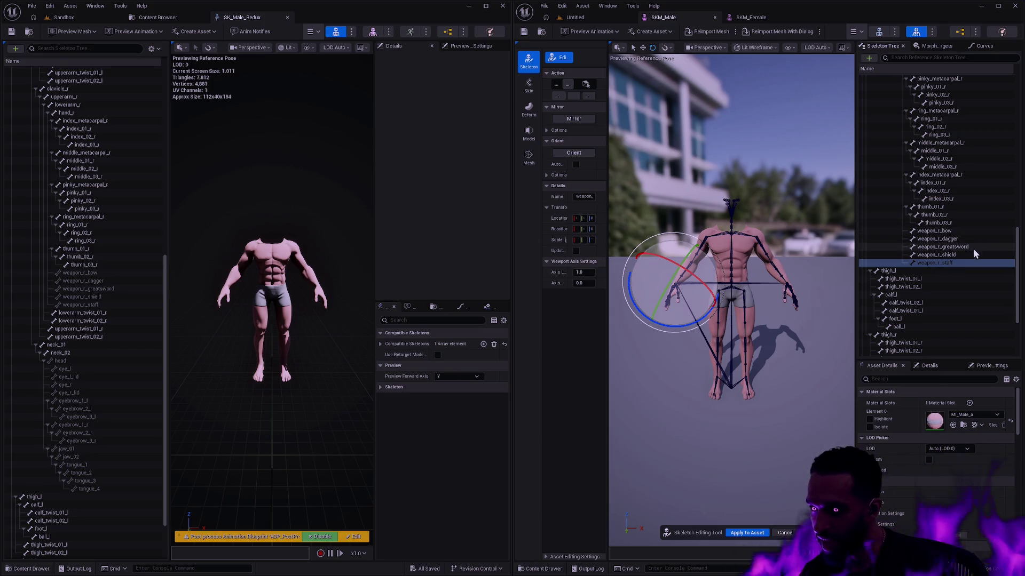
# Widen the bone settings panel and display weapon_l_bow's transform in SK_Male_Redux
pyautogui.moveTo(1016, 263)
pyautogui.mouseDown()
pyautogui.moveTo(1014, 138)
pyautogui.moveTo(1014, 151)
pyautogui.mouseUp()
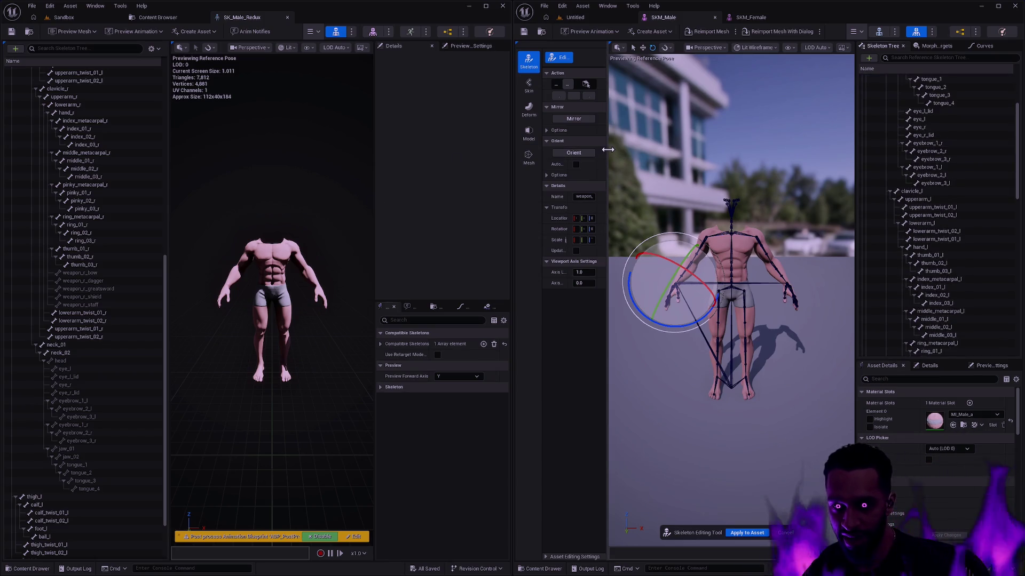
pyautogui.moveTo(607, 149); pyautogui.dragTo(671, 142)
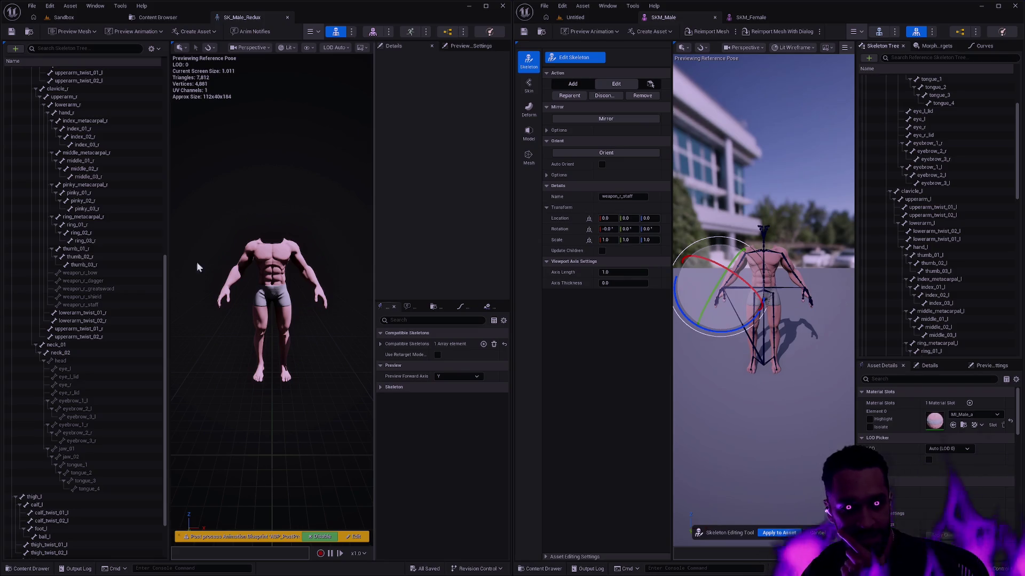
pyautogui.scroll(5, 90, 284)
pyautogui.scroll(2, 98, 232)
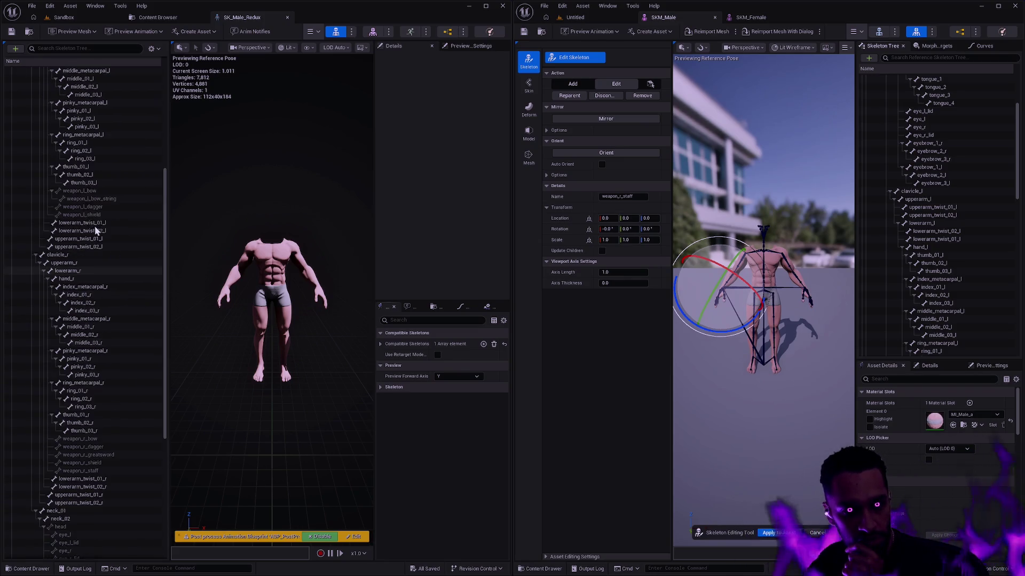
pyautogui.click(80, 190)
pyautogui.scroll(-1, 956, 262)
pyautogui.scroll(-5, 955, 247)
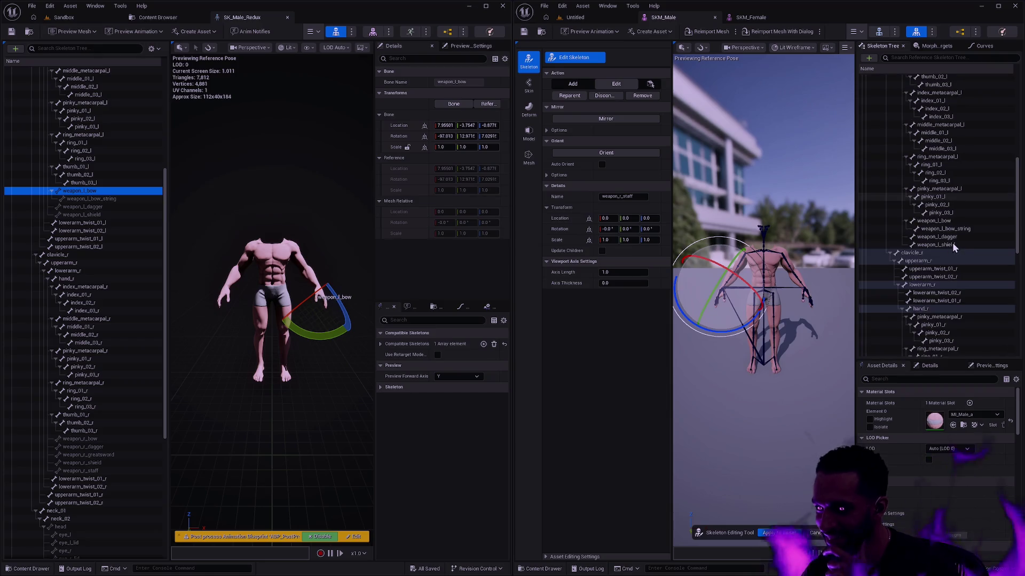
# Copy SK_Male_Redux's weapon_l_bow location and rotation onto the edited weapon_l_bow
pyautogui.click(949, 221)
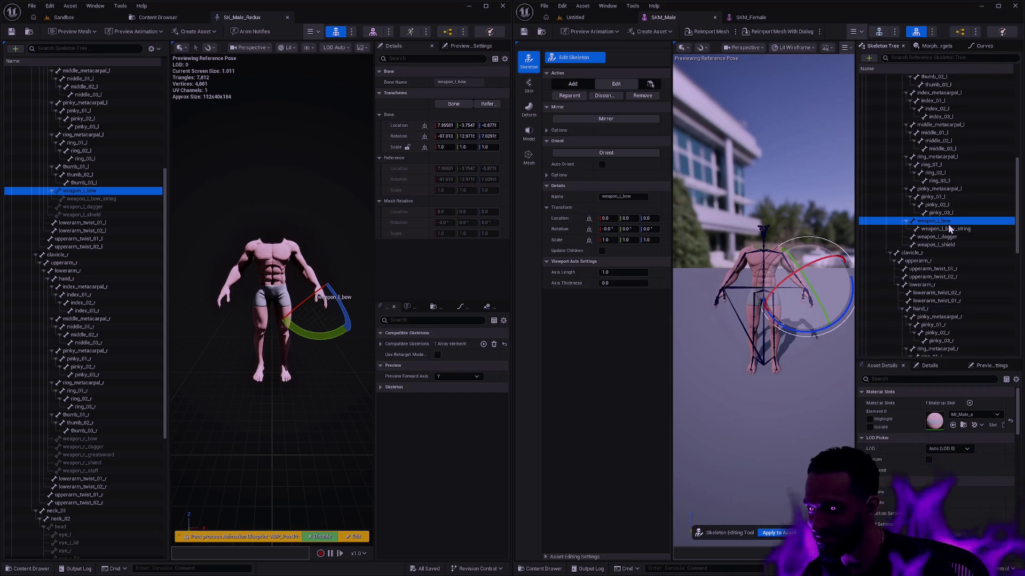
pyautogui.click(399, 126)
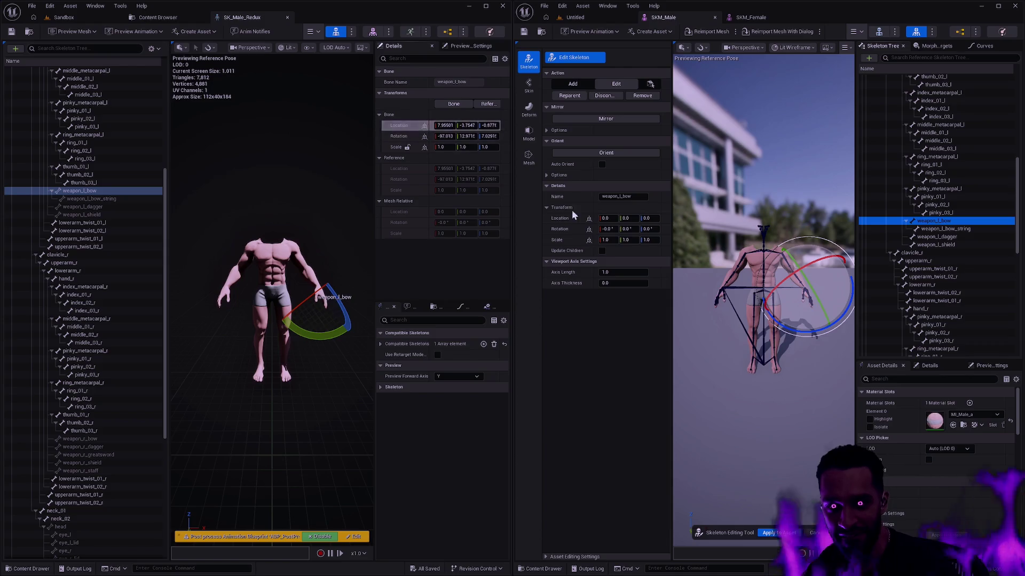
pyautogui.keyDown('shift'); pyautogui.click(576, 216); pyautogui.keyUp('shift')
pyautogui.keyDown('shift'); pyautogui.rightClick(407, 138); pyautogui.keyUp('shift')
pyautogui.keyDown('shift'); pyautogui.click(562, 229); pyautogui.keyUp('shift')
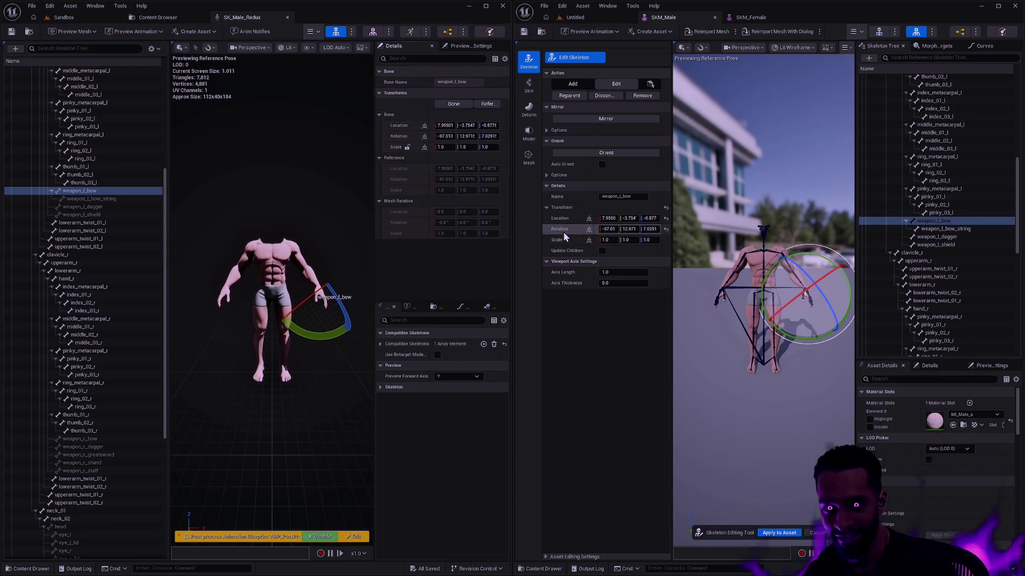
# Copy SK_Male_Redux's weapon_l_bow_string location onto the edited weapon_l_bow_string
pyautogui.click(945, 228)
pyautogui.click(86, 198)
pyautogui.click(400, 126)
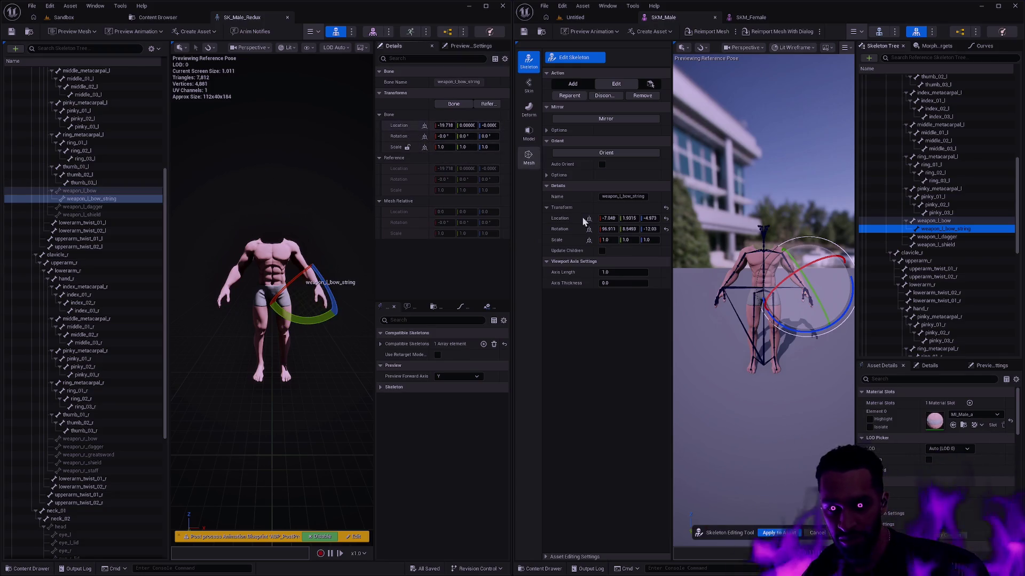
pyautogui.keyDown('shift'); pyautogui.click(570, 215); pyautogui.keyUp('shift')
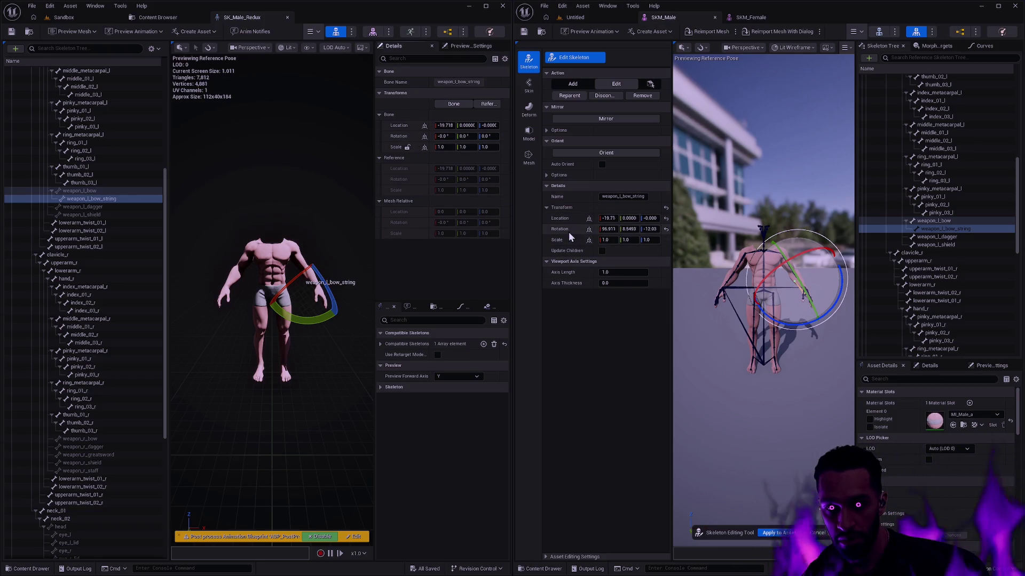
# Copy weapon_l_dagger's location and rotation from SK_Male_Redux, then collapse the action and orient settings
pyautogui.click(939, 236)
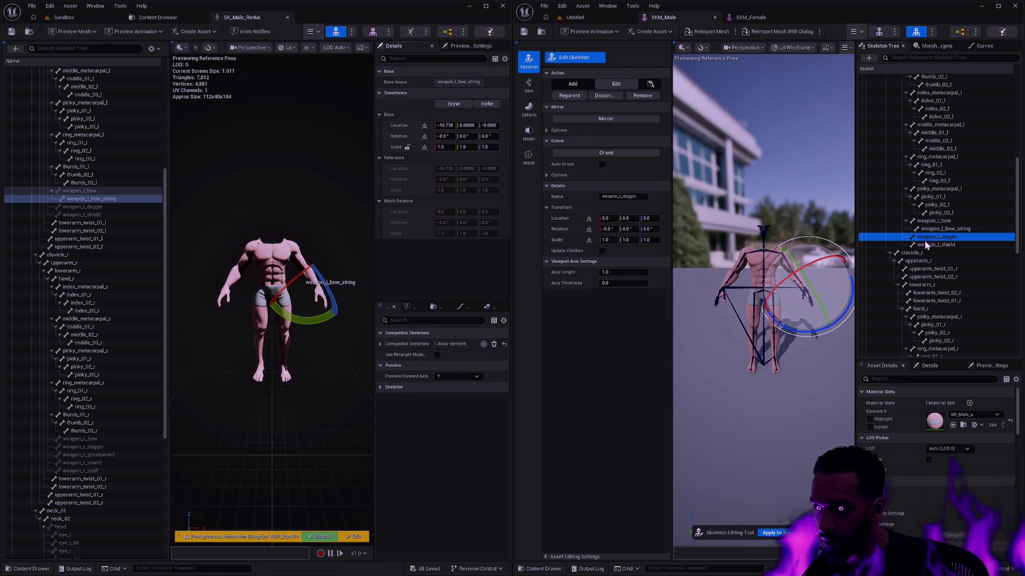
pyautogui.click(100, 207)
pyautogui.keyDown('shift'); pyautogui.rightClick(398, 126); pyautogui.keyUp('shift')
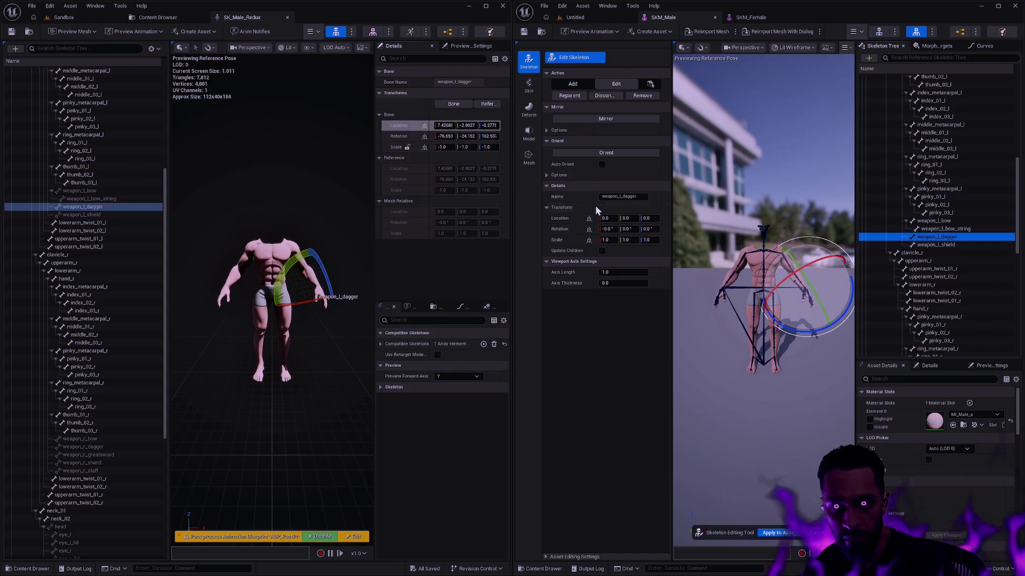
pyautogui.keyDown('shift'); pyautogui.click(560, 218); pyautogui.keyUp('shift')
pyautogui.keyDown('shift'); pyautogui.click(564, 231); pyautogui.keyUp('shift')
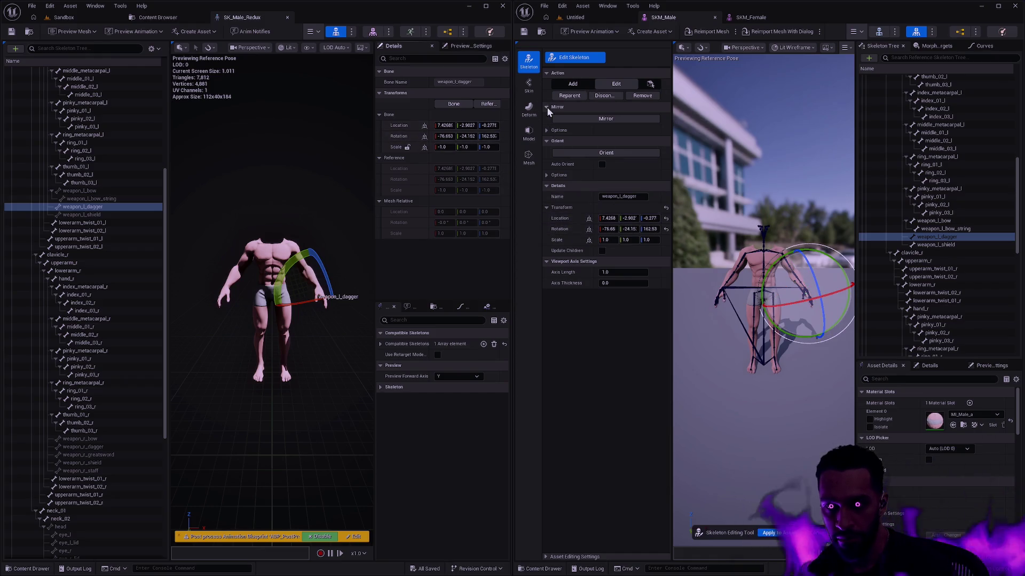
pyautogui.click(546, 107)
pyautogui.click(548, 73)
pyautogui.click(546, 95)
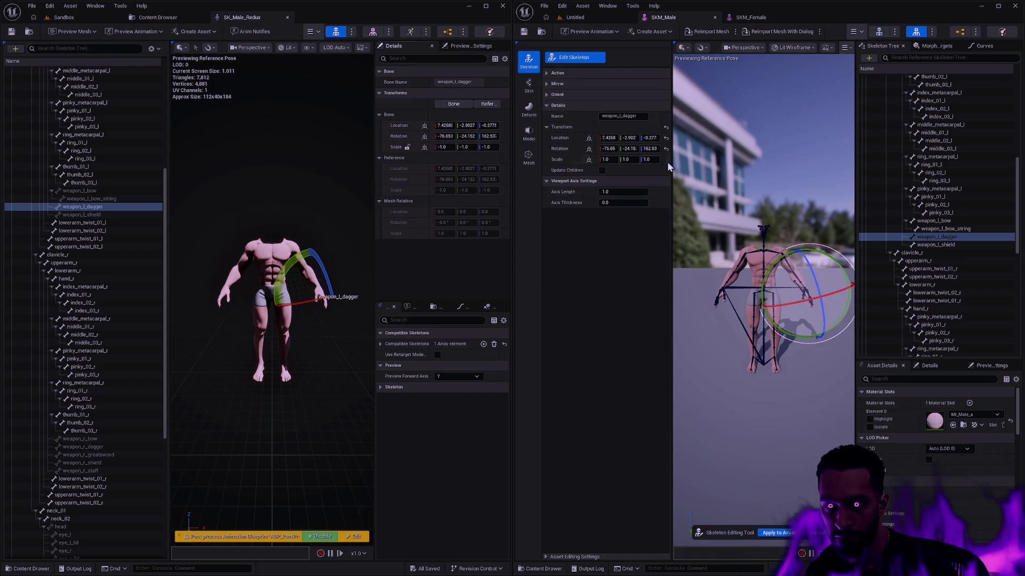
# Copy SK_Male_Redux's weapon_l_shield location and rotation onto the edited weapon_l_shield
pyautogui.click(937, 245)
pyautogui.click(83, 215)
pyautogui.keyDown('shift'); pyautogui.rightClick(399, 125); pyautogui.keyUp('shift')
pyautogui.keyDown('shift'); pyautogui.click(566, 139); pyautogui.keyUp('shift')
pyautogui.keyDown('shift'); pyautogui.rightClick(419, 135); pyautogui.keyUp('shift')
pyautogui.keyDown('shift'); pyautogui.click(576, 148); pyautogui.keyUp('shift')
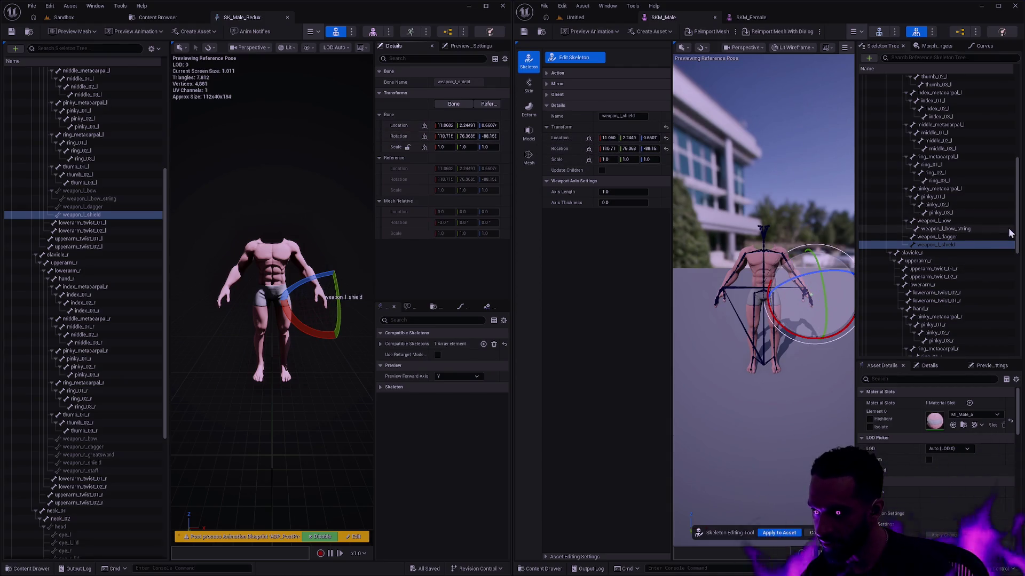
pyautogui.moveTo(1016, 228); pyautogui.dragTo(1018, 283)
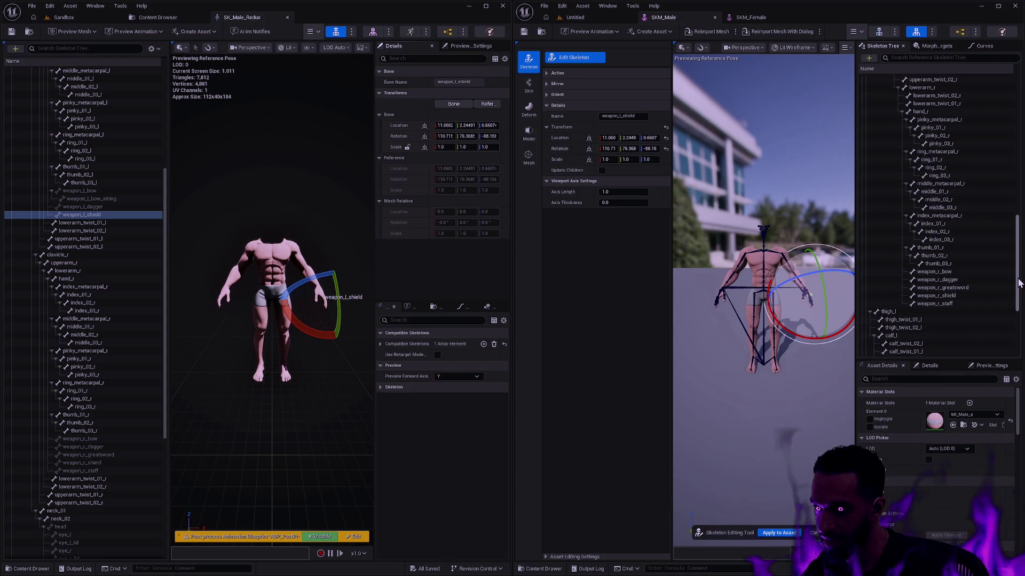
pyautogui.scroll(-3, 94, 389)
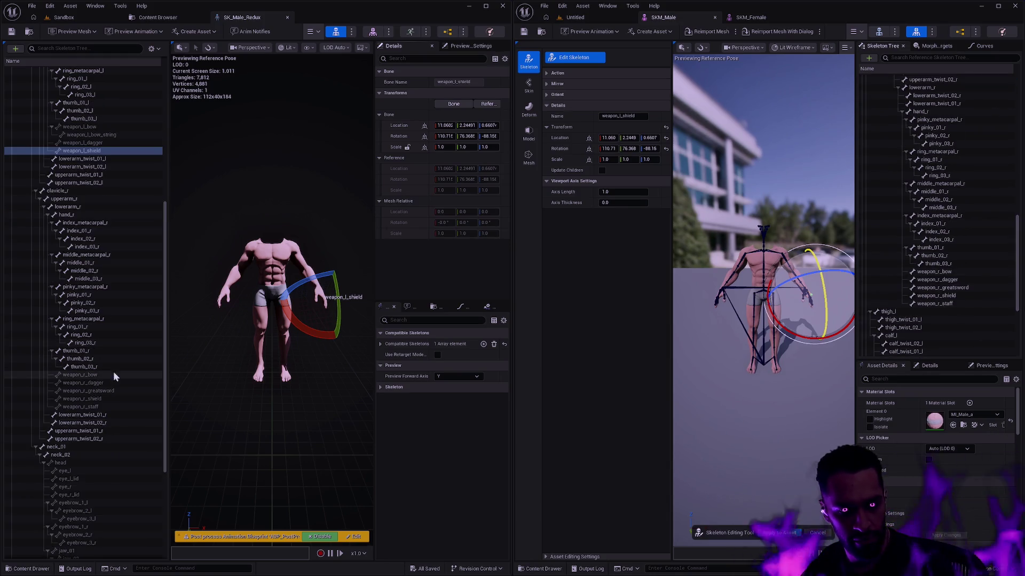
# Copy weapon_r_bow's location, rotation and -1 scale from SK_Male_Redux onto the edited bone
pyautogui.click(80, 375)
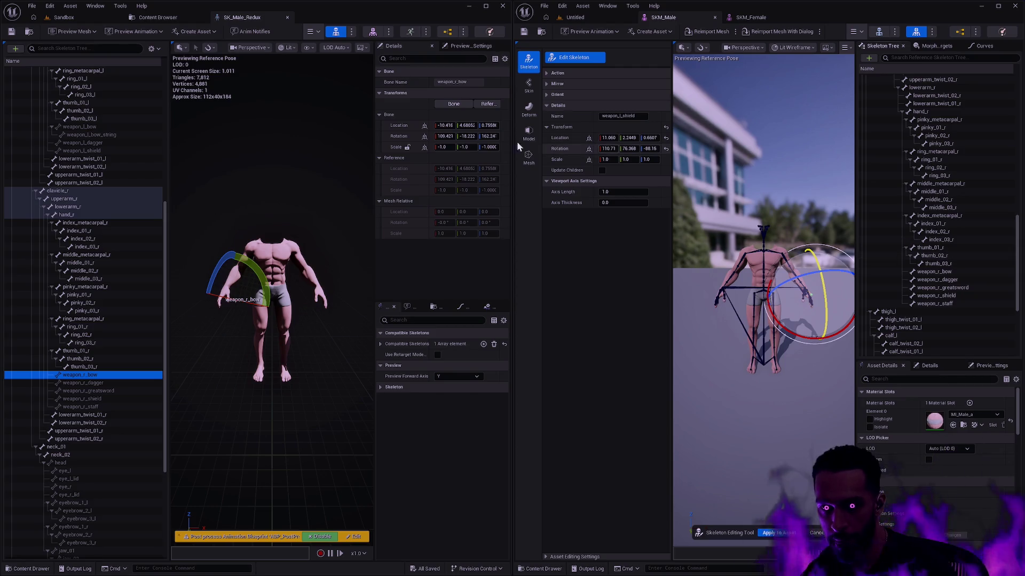
pyautogui.click(945, 271)
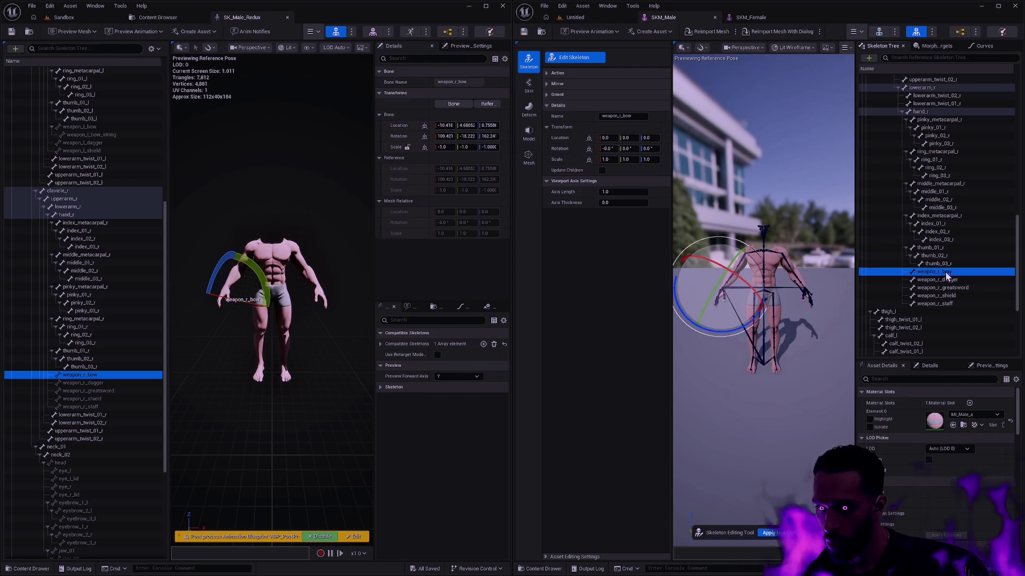
pyautogui.keyDown('shift'); pyautogui.rightClick(402, 128); pyautogui.keyUp('shift')
pyautogui.keyDown('shift'); pyautogui.click(562, 139); pyautogui.keyUp('shift')
pyautogui.keyDown('shift'); pyautogui.rightClick(399, 136); pyautogui.keyUp('shift')
pyautogui.keyDown('shift'); pyautogui.click(570, 148); pyautogui.keyUp('shift')
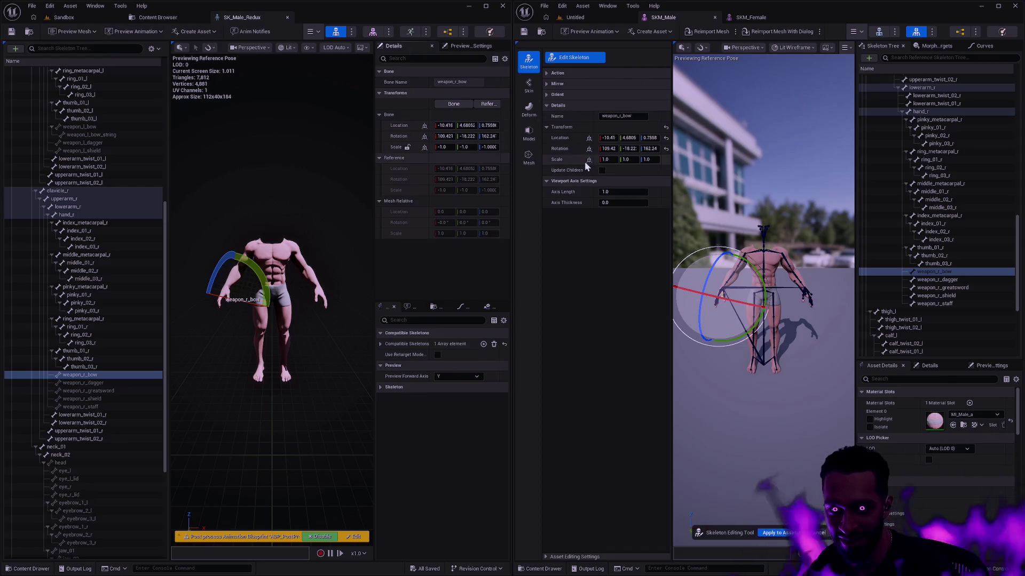
pyautogui.keyDown('shift'); pyautogui.rightClick(399, 149); pyautogui.keyUp('shift')
pyautogui.keyDown('shift'); pyautogui.click(562, 160); pyautogui.keyUp('shift')
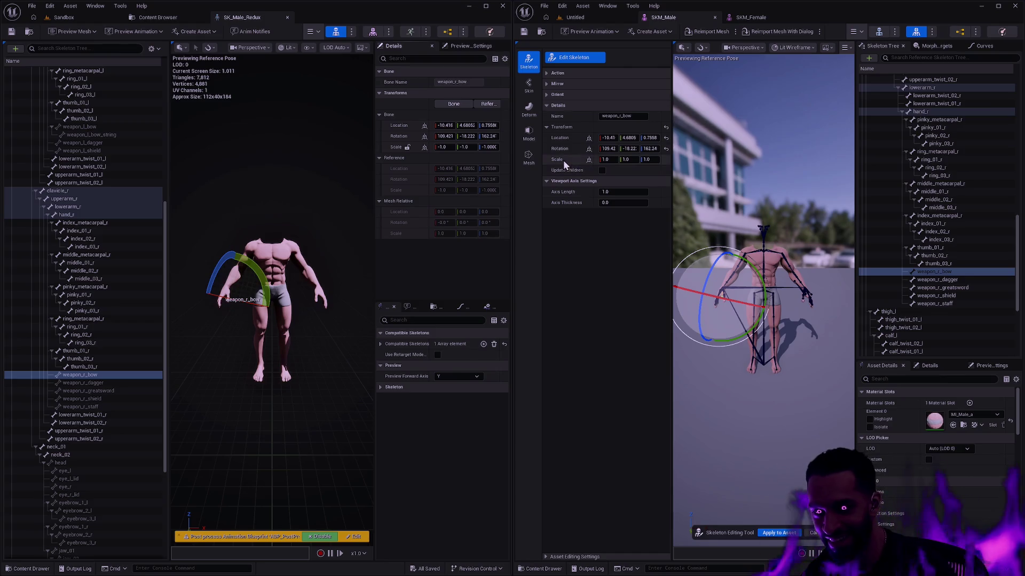
# Copy weapon_r_dagger's location and rotation and weapon_r_greatsword's location from SK_Male_Redux
pyautogui.click(937, 280)
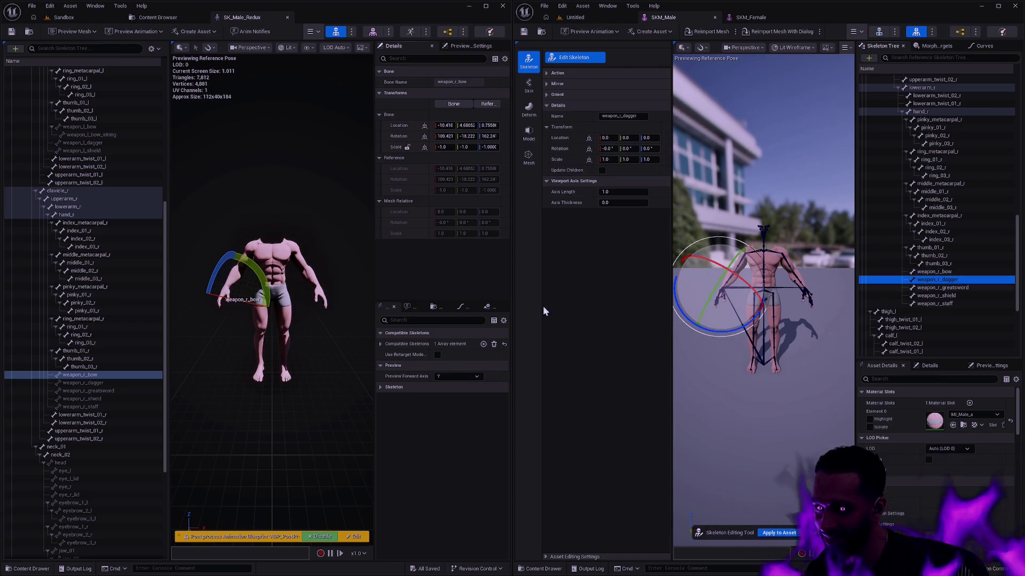
pyautogui.click(102, 382)
pyautogui.keyDown('shift'); pyautogui.rightClick(395, 127); pyautogui.keyUp('shift')
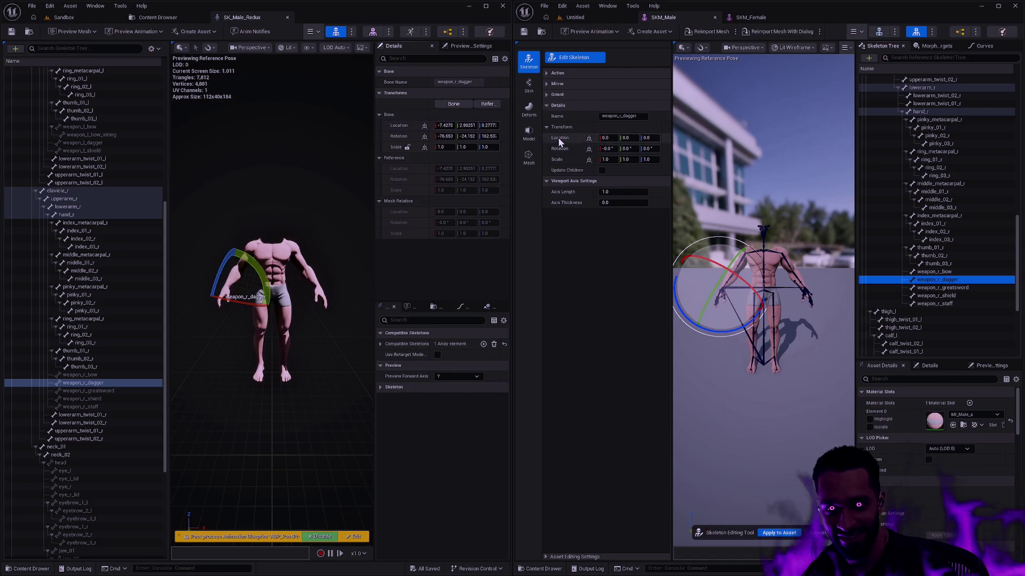
pyautogui.keyDown('shift'); pyautogui.click(558, 137); pyautogui.keyUp('shift')
pyautogui.keyDown('shift'); pyautogui.click(559, 148); pyautogui.keyUp('shift')
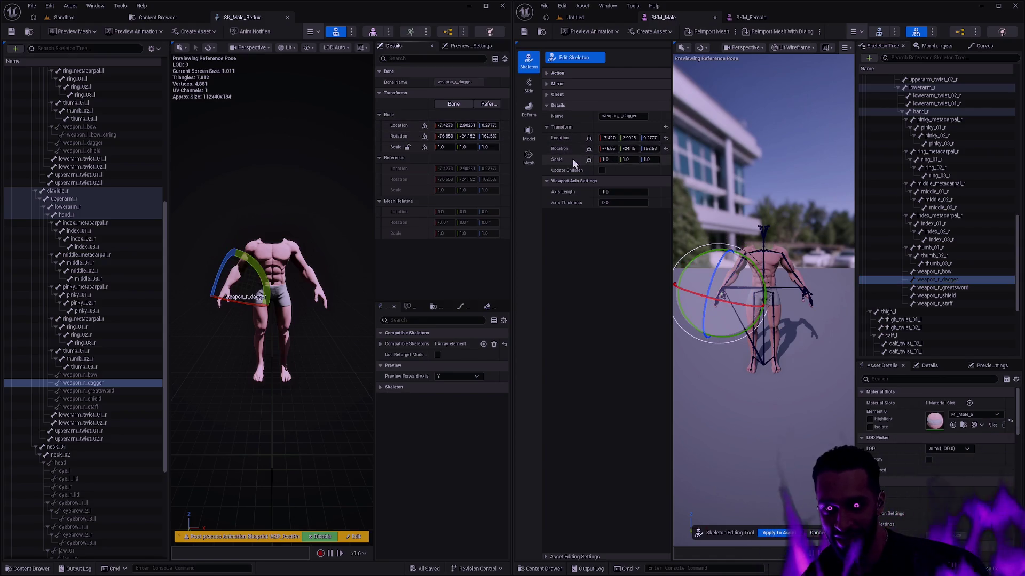
pyautogui.click(946, 289)
pyautogui.click(113, 391)
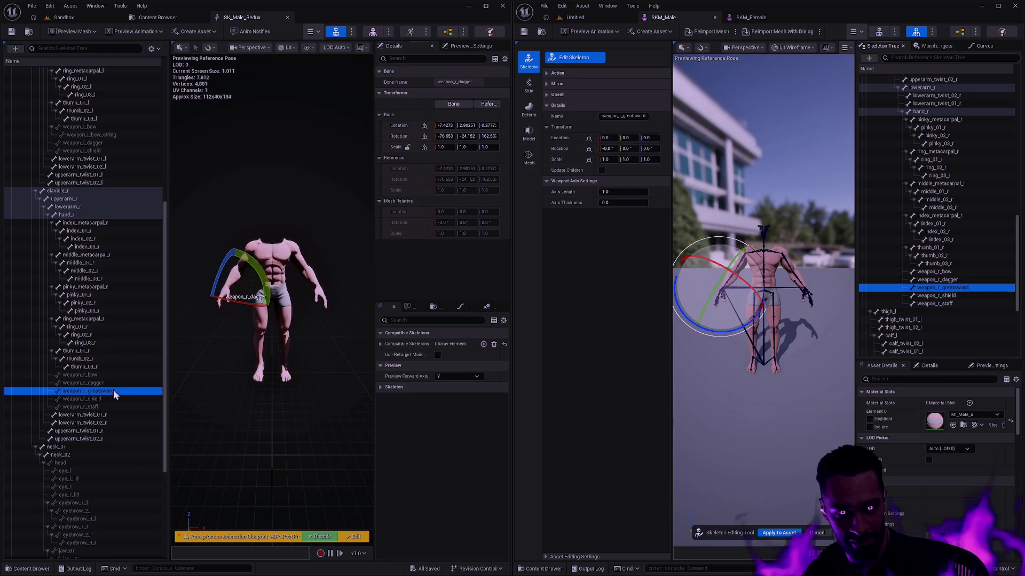
pyautogui.keyDown('shift'); pyautogui.rightClick(393, 125); pyautogui.keyUp('shift')
pyautogui.keyDown('shift'); pyautogui.click(560, 138); pyautogui.keyUp('shift')
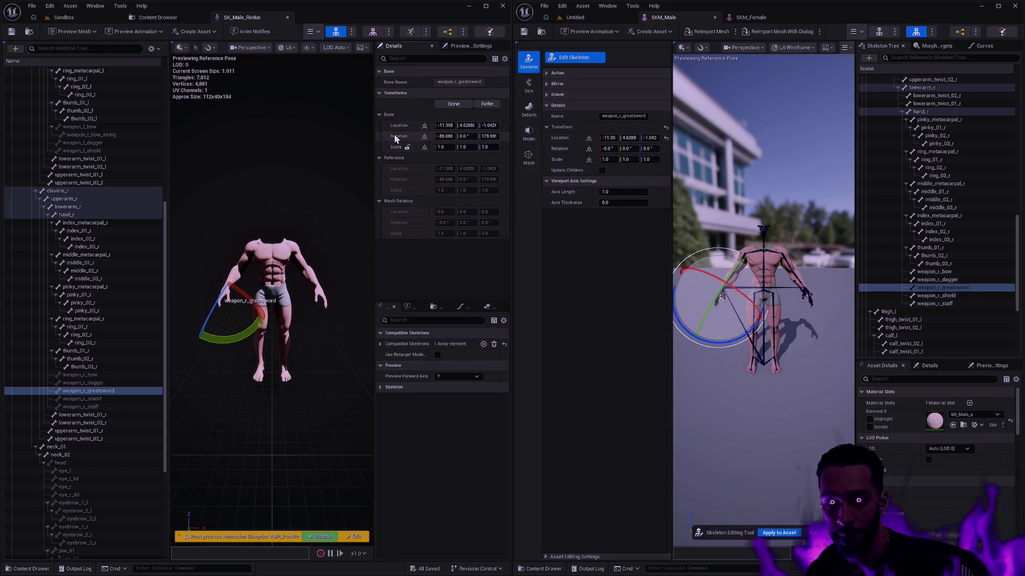
# Paste SK_Male_Redux's transforms onto the edited weapon_r_shield and weapon_r_staff bones
pyautogui.click(897, 295)
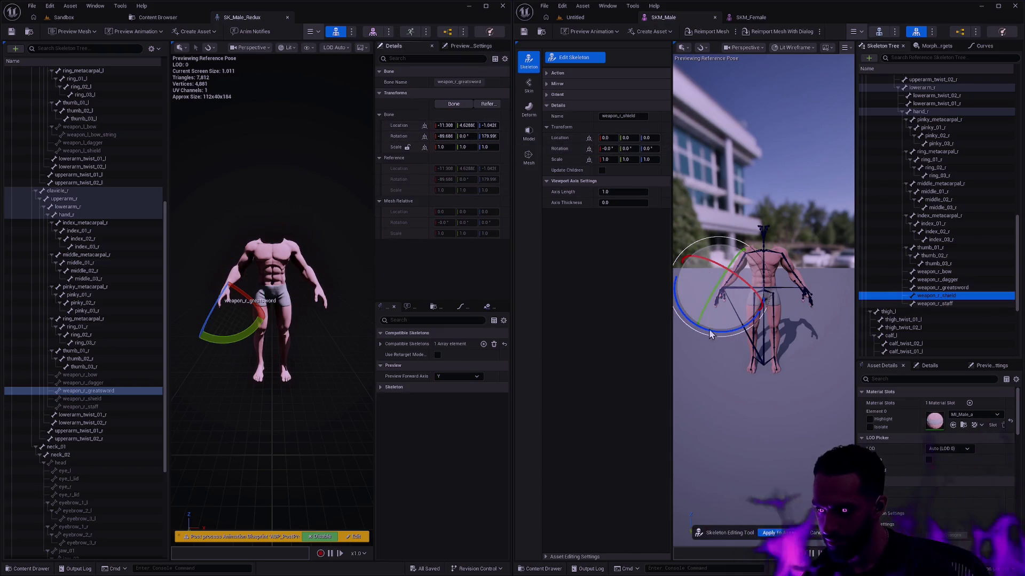
pyautogui.click(94, 399)
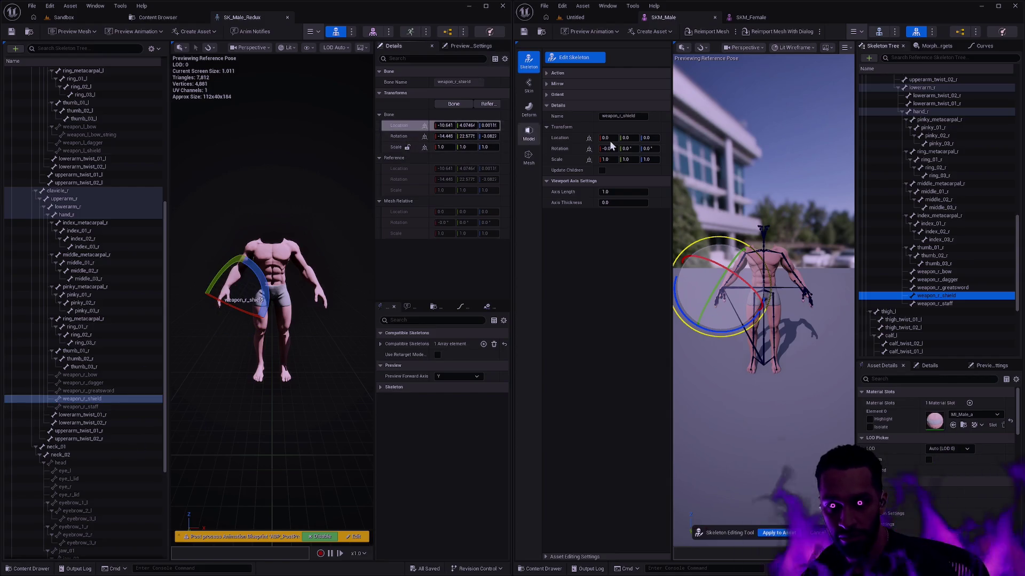
pyautogui.keyDown('shift'); pyautogui.rightClick(403, 133); pyautogui.keyUp('shift')
pyautogui.keyDown('shift'); pyautogui.click(563, 146); pyautogui.keyUp('shift')
pyautogui.click(946, 305)
pyautogui.click(92, 406)
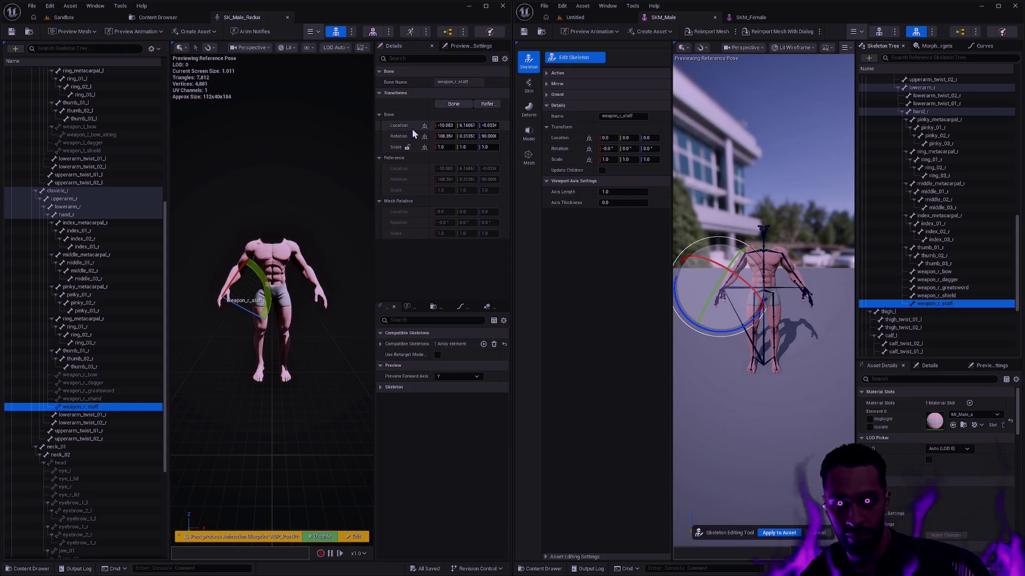
pyautogui.keyDown('shift'); pyautogui.click(565, 139); pyautogui.keyUp('shift')
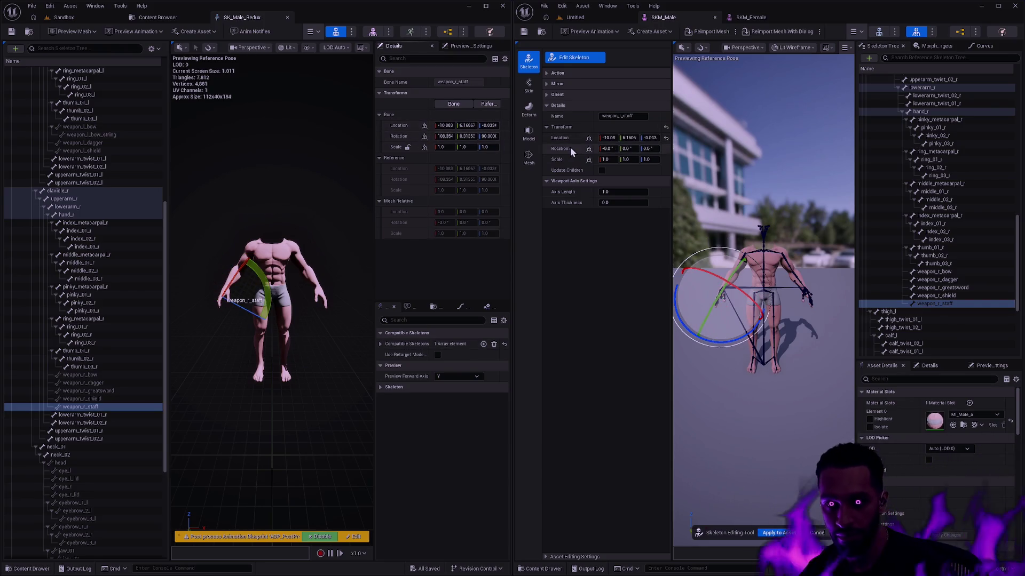
pyautogui.keyDown('shift'); pyautogui.click(568, 146); pyautogui.keyUp('shift')
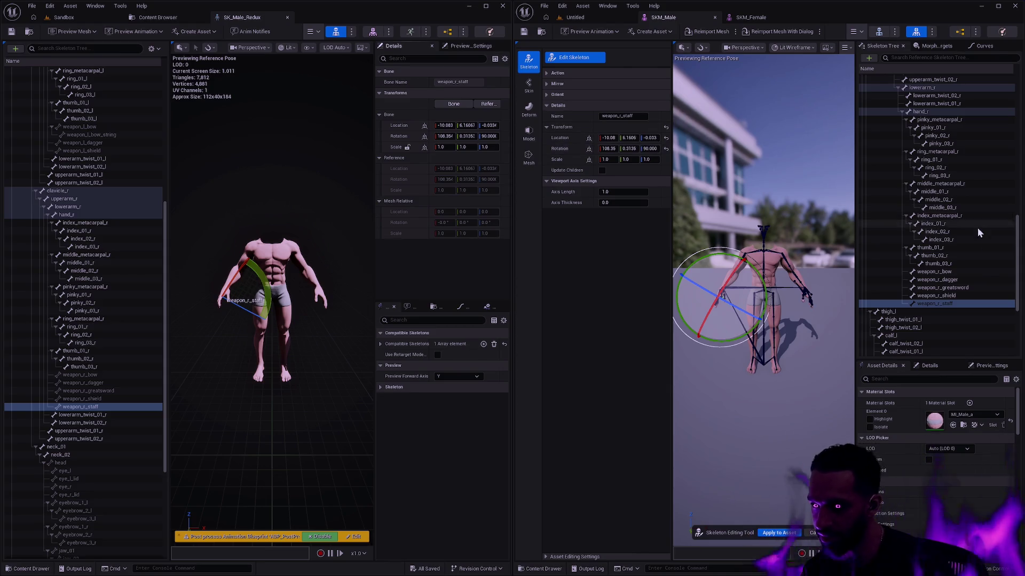
# Select weapon_r_staff and frame it at the right hand in the viewport
pyautogui.moveTo(1016, 259)
pyautogui.mouseDown()
pyautogui.moveTo(1017, 275)
pyautogui.moveTo(1016, 83)
pyautogui.mouseUp()
pyautogui.click(779, 533)
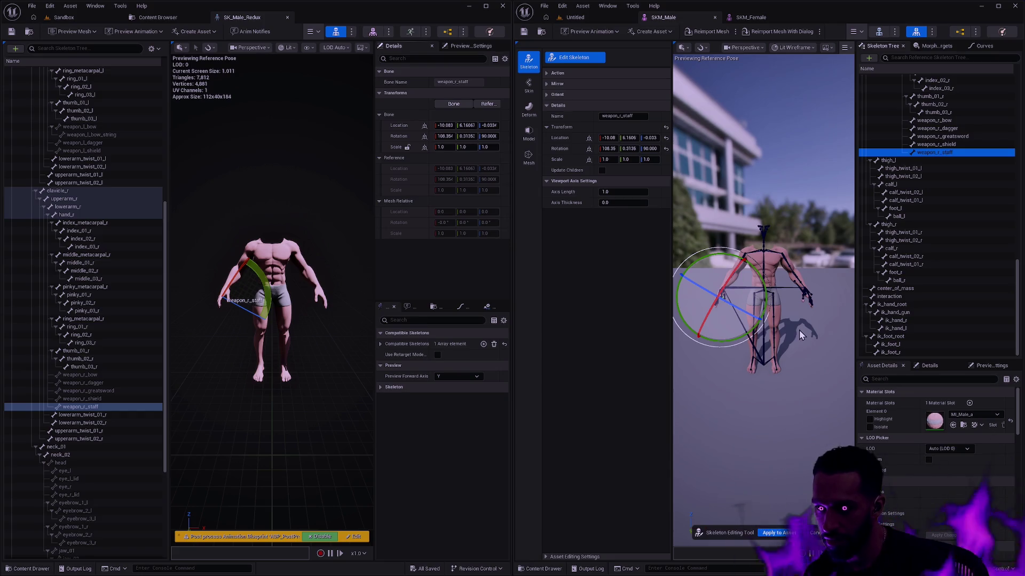
pyautogui.moveTo(809, 364)
pyautogui.mouseDown()
pyautogui.moveTo(780, 264)
pyautogui.moveTo(806, 354)
pyautogui.mouseUp()
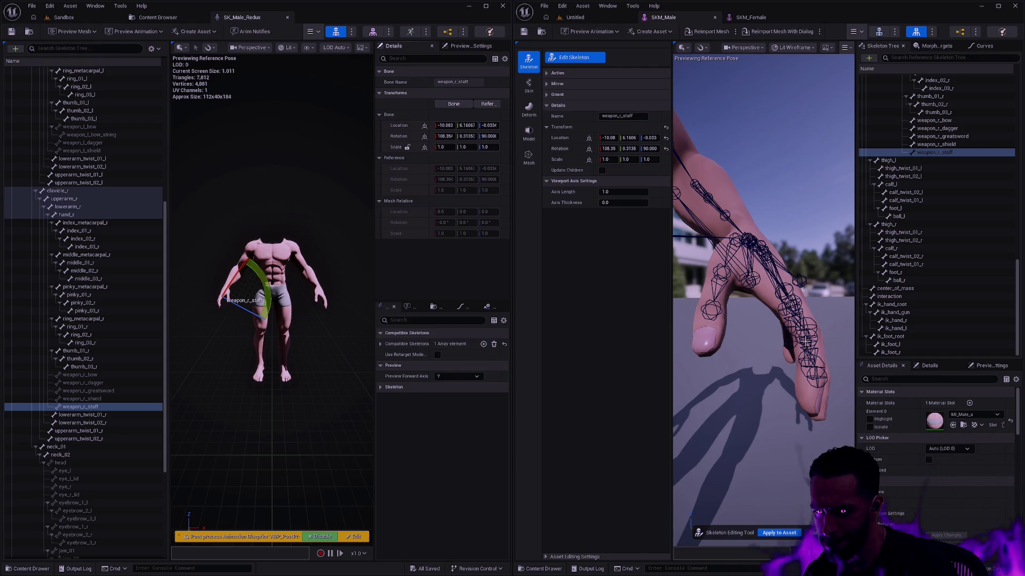
pyautogui.press('f')
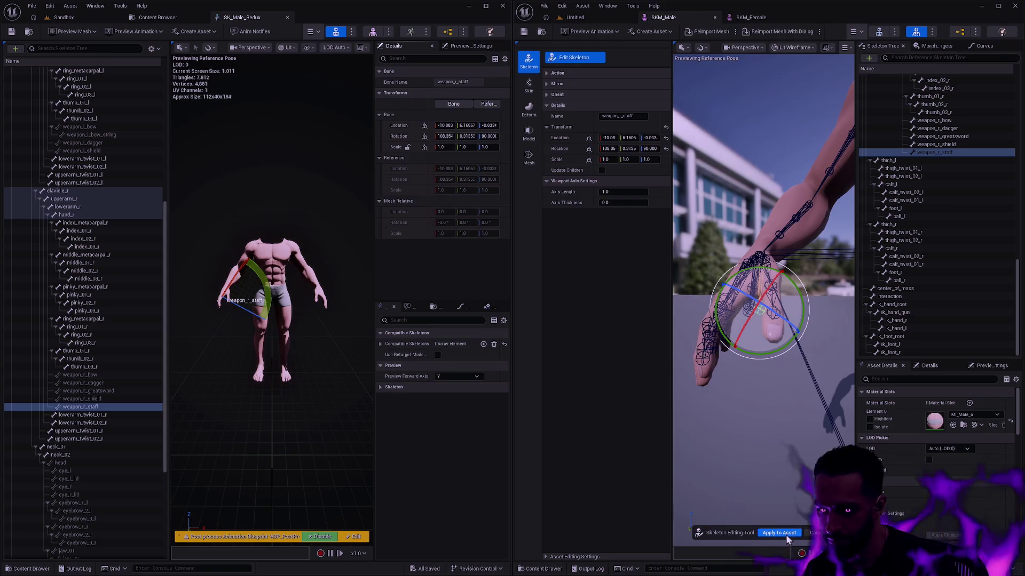
# Apply and save SKM_Male's bone edits, then enter Edit Skeleton mode on SKM_Female
pyautogui.press('Return')
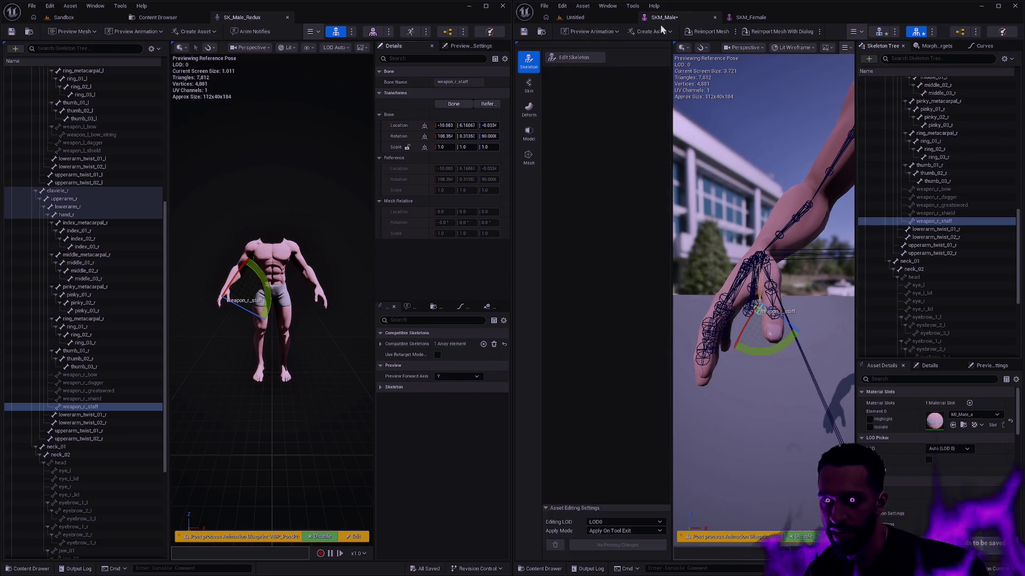
pyautogui.click(523, 32)
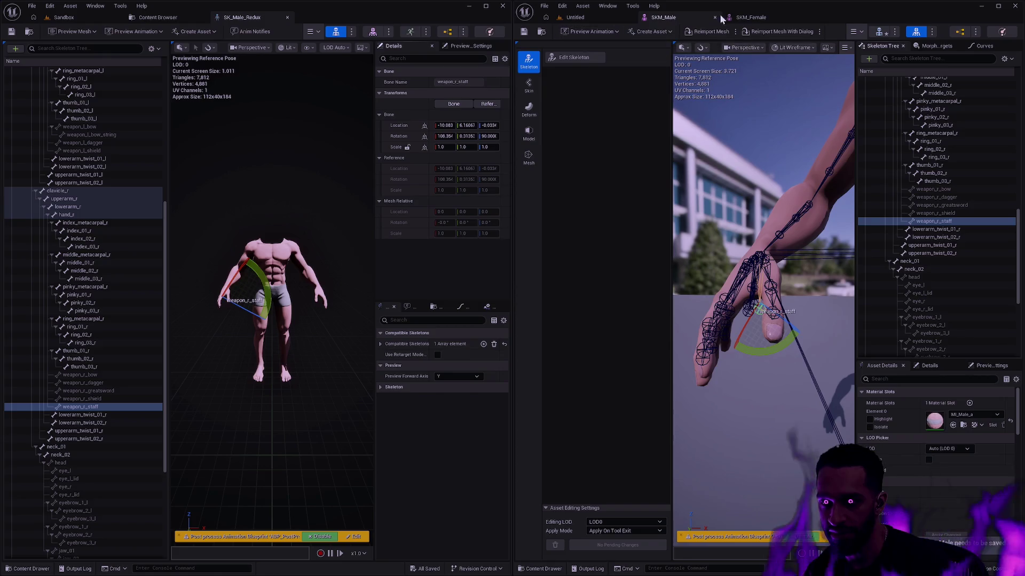
pyautogui.click(758, 21)
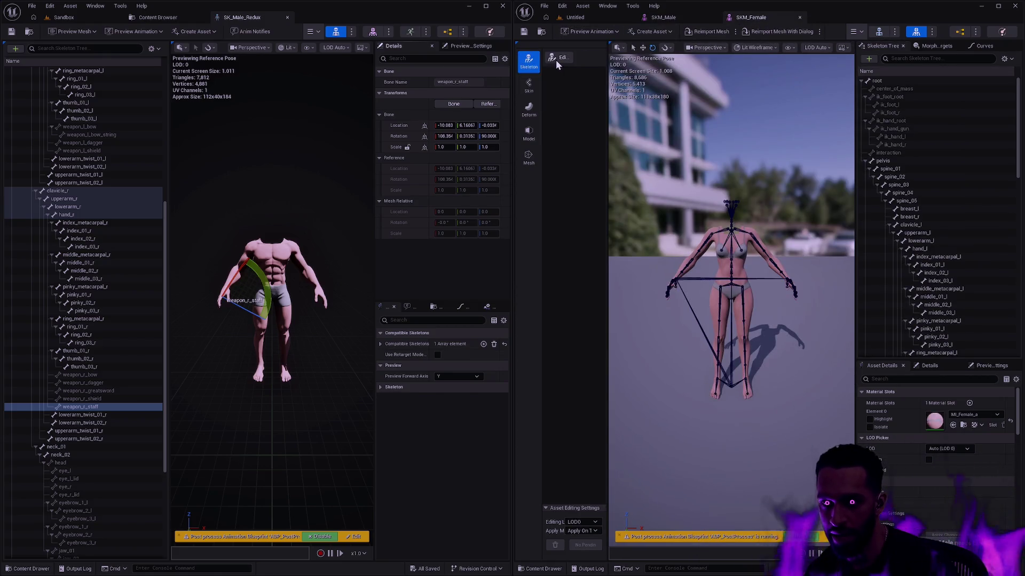
pyautogui.click(555, 60)
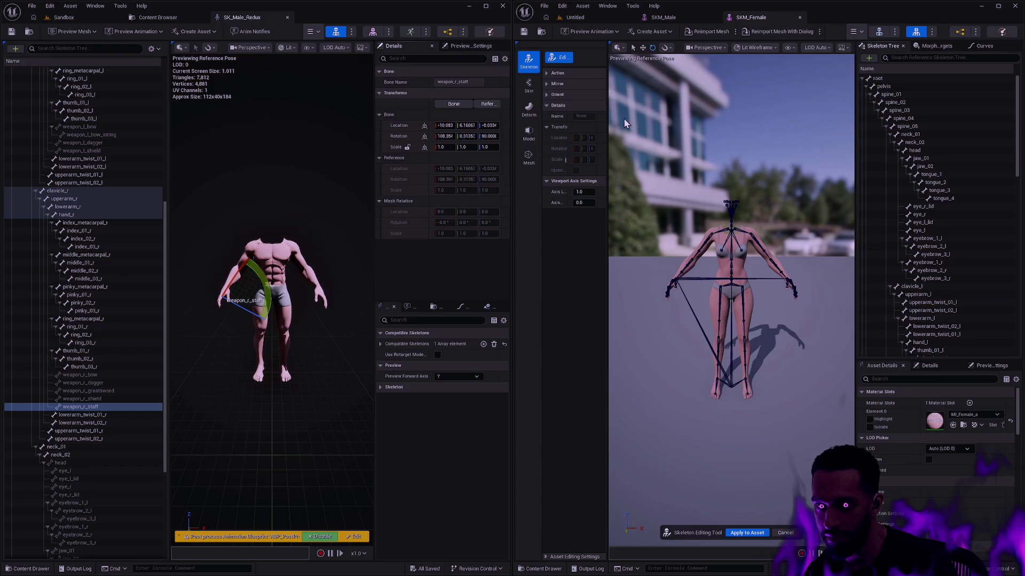
pyautogui.moveTo(607, 105); pyautogui.dragTo(677, 105)
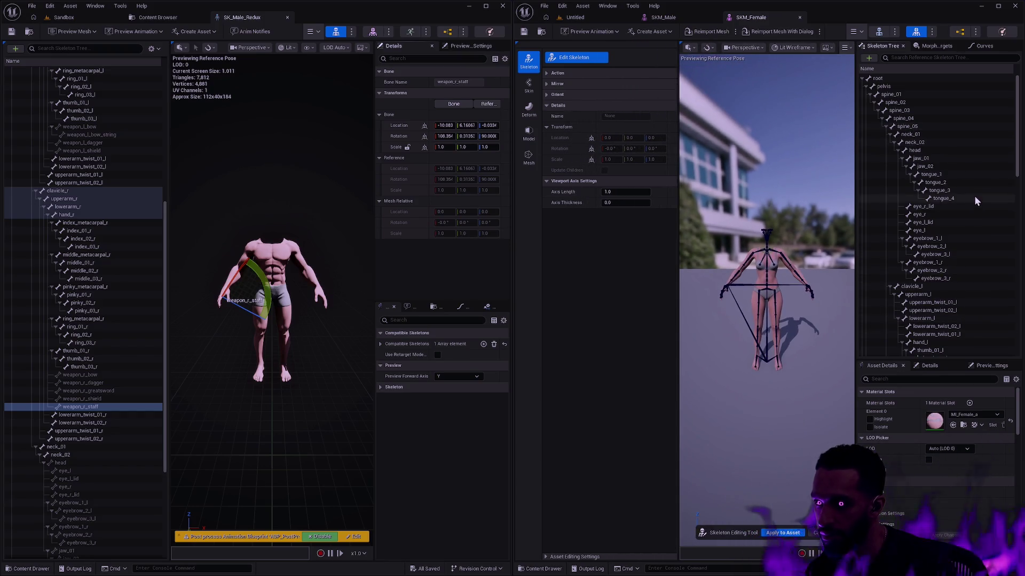
# Add new bones joint through joint3 under hand_l
pyautogui.scroll(-5, 938, 280)
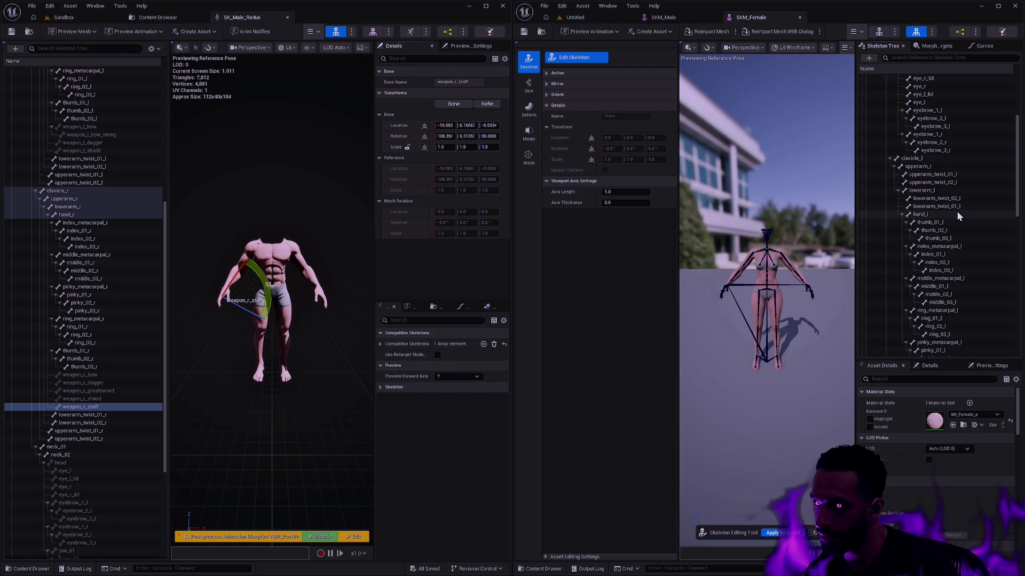
pyautogui.rightClick(930, 213)
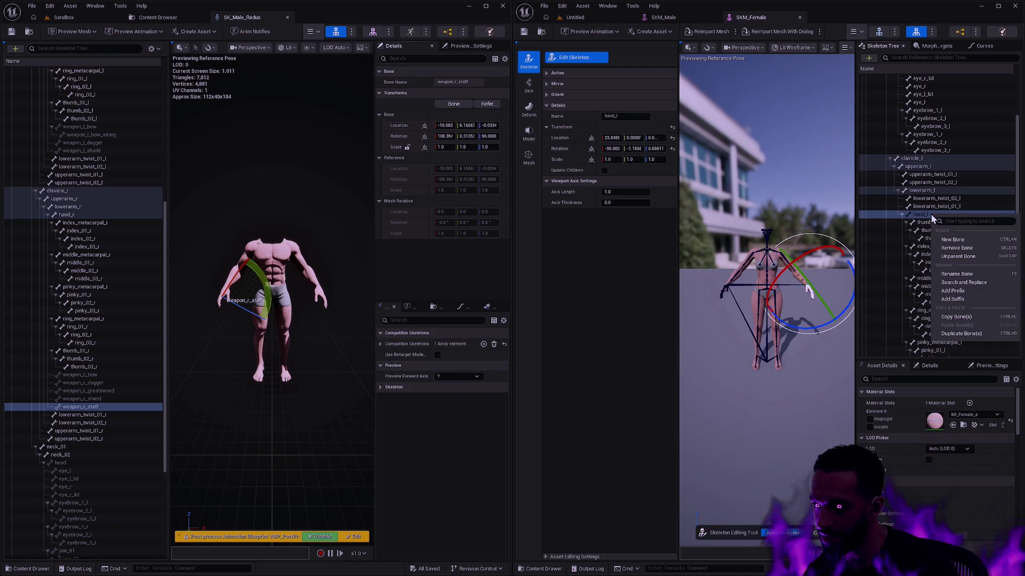
pyautogui.click(961, 243)
pyautogui.scroll(3, 928, 216)
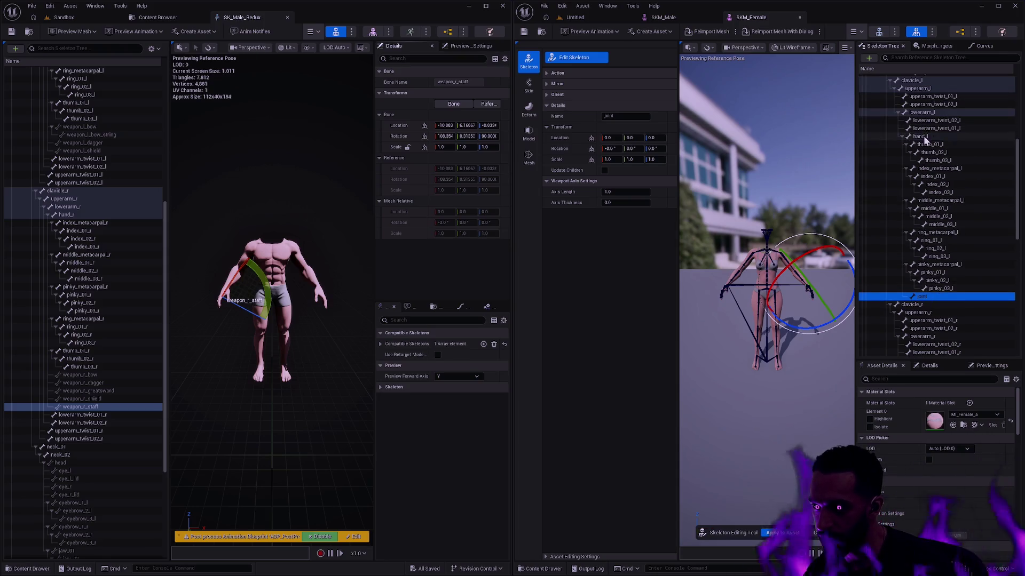
pyautogui.rightClick(923, 137)
pyautogui.click(946, 159)
pyautogui.rightClick(923, 136)
pyautogui.click(945, 161)
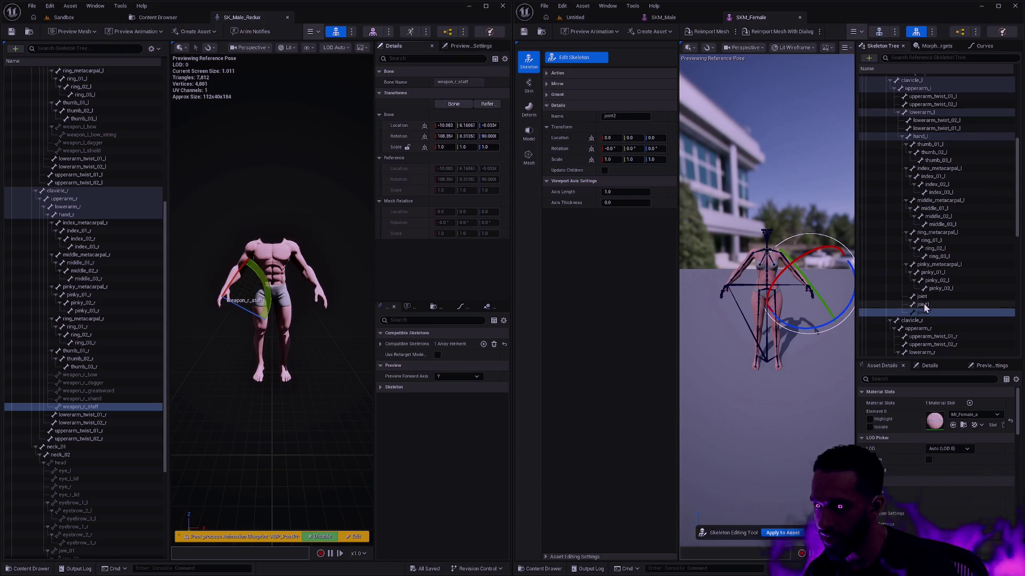
pyautogui.rightClick(930, 296)
pyautogui.click(951, 321)
# Add five new bones, joint4 through joint8, under hand_r
pyautogui.scroll(-8, 971, 258)
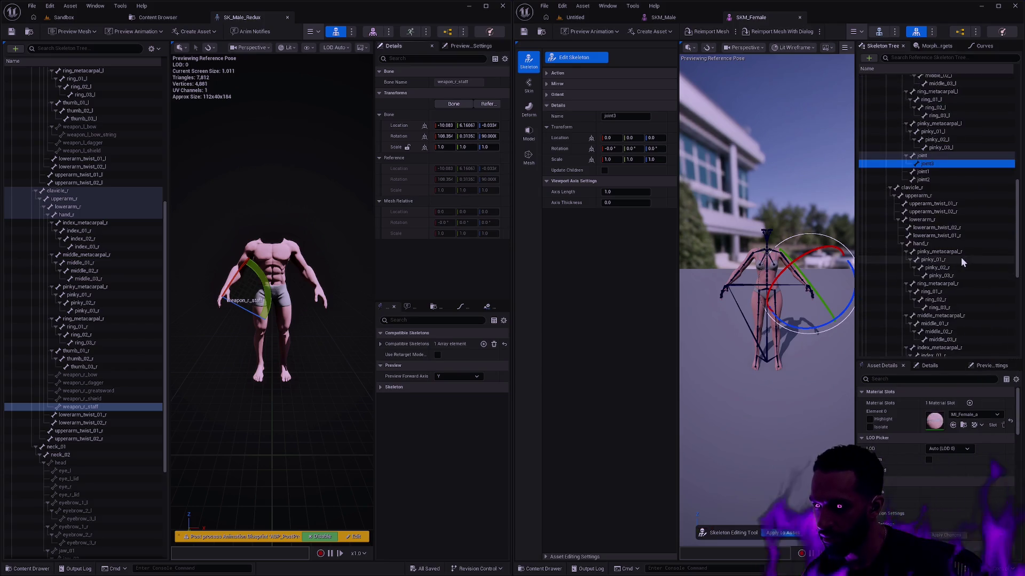
pyautogui.rightClick(924, 167)
pyautogui.click(943, 192)
pyautogui.rightClick(928, 168)
pyautogui.click(944, 192)
pyautogui.rightClick(929, 168)
pyautogui.click(943, 192)
pyautogui.rightClick(928, 169)
pyautogui.click(938, 193)
pyautogui.rightClick(928, 168)
pyautogui.click(944, 192)
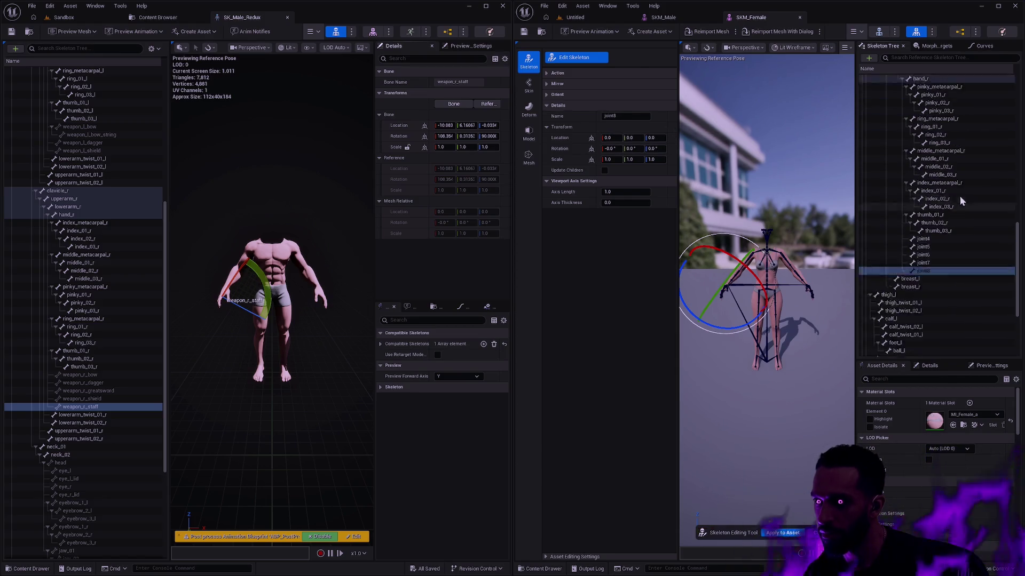
pyautogui.scroll(3, 963, 202)
# Rename the first left-hand joints to weapon_l_bow and weapon_l_bow_string
pyautogui.doubleClick(928, 131)
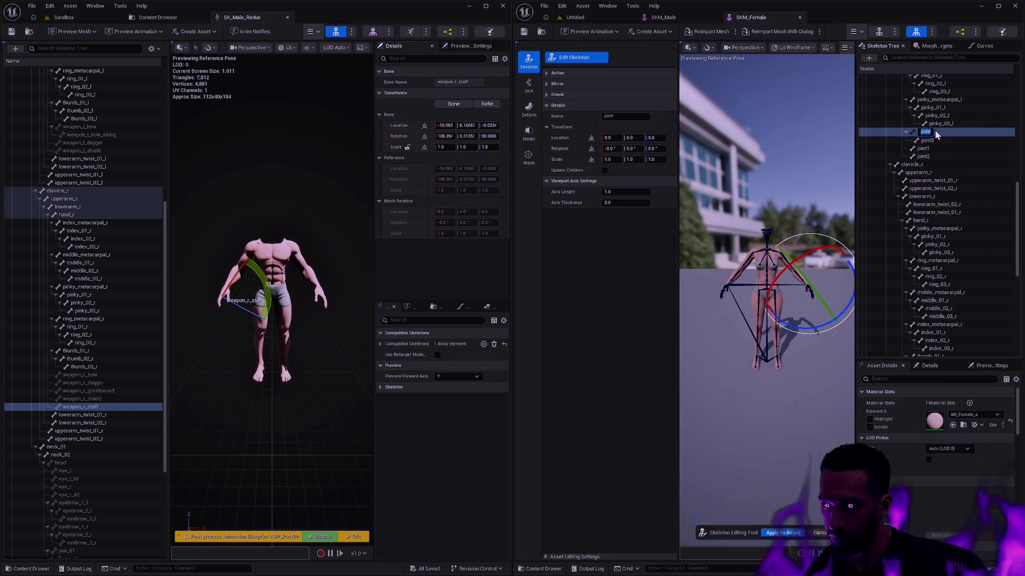
pyautogui.write('weapon_l_b')
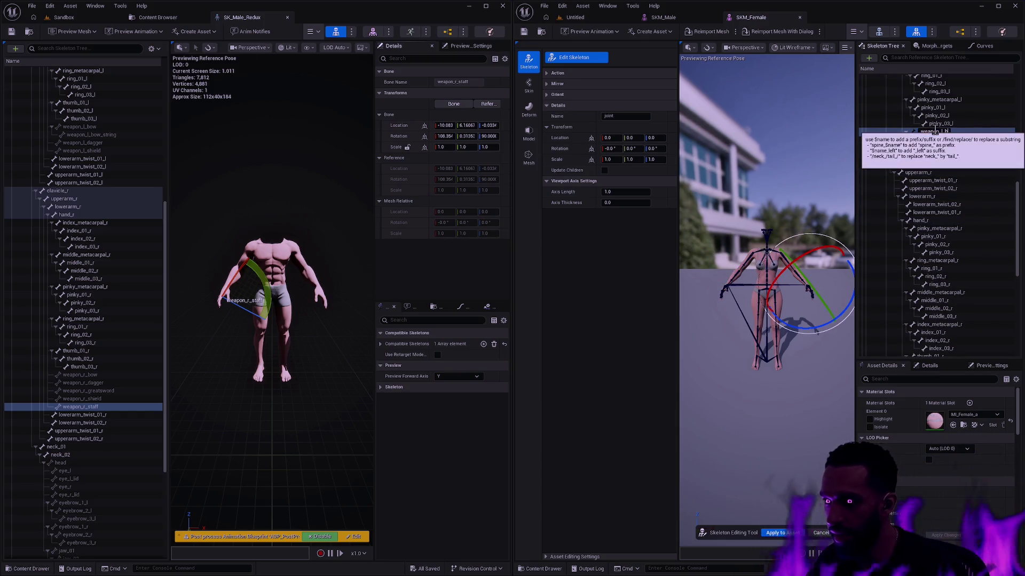
pyautogui.write('ow')
pyautogui.press('Return')
pyautogui.press('Down')
pyautogui.press('F2')
pyautogui.write('w_string')
pyautogui.press('Return')
# Rename joint1 to weapon_l_shield, start renaming joint2, then clear the bone selection
pyautogui.press('Down')
pyautogui.press('F2')
pyautogui.write('weapon_l_')
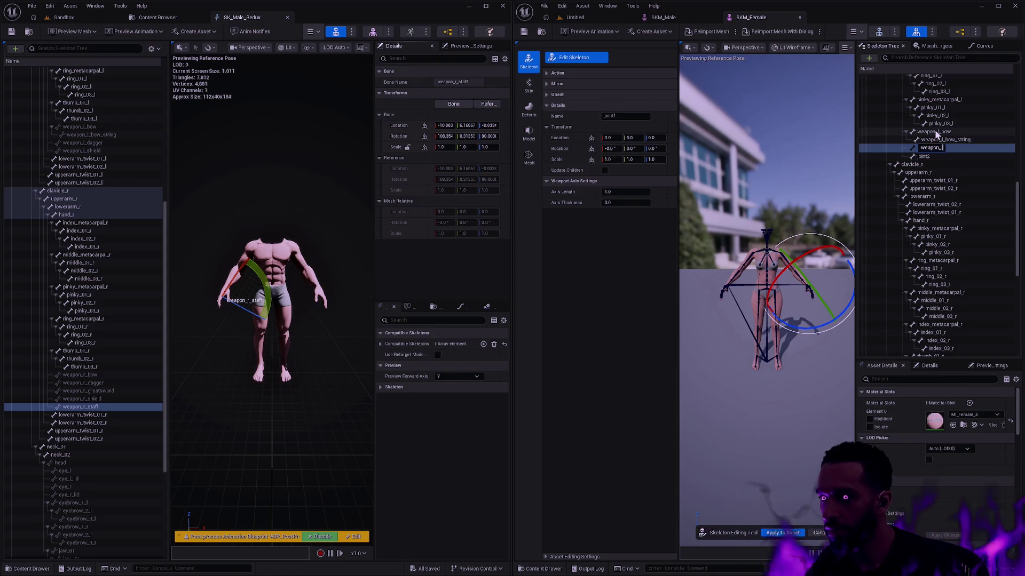
pyautogui.write('shield')
pyautogui.press('Return')
pyautogui.press('Down')
pyautogui.press('F2')
pyautogui.write('weapon_')
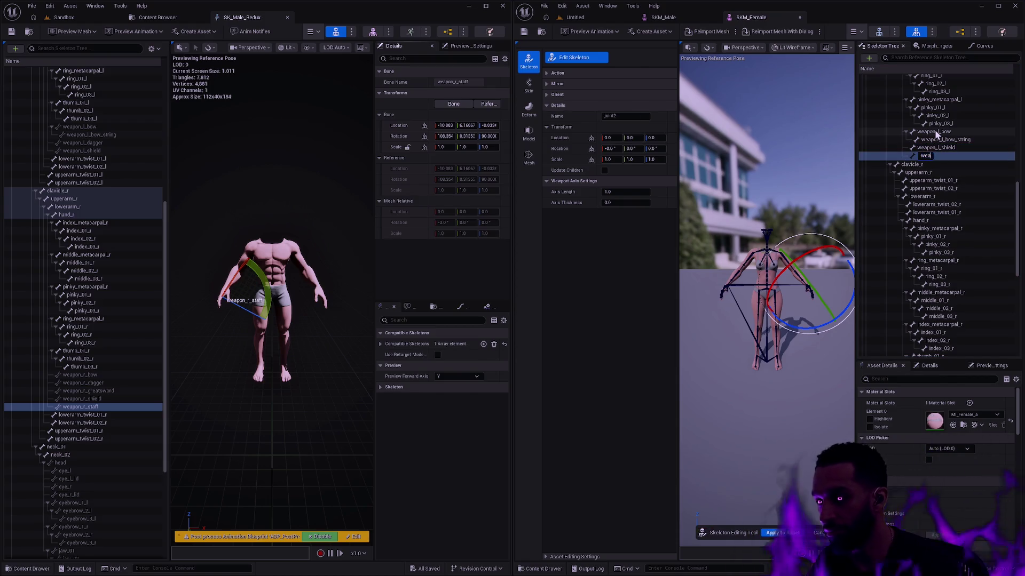
pyautogui.press('Return')
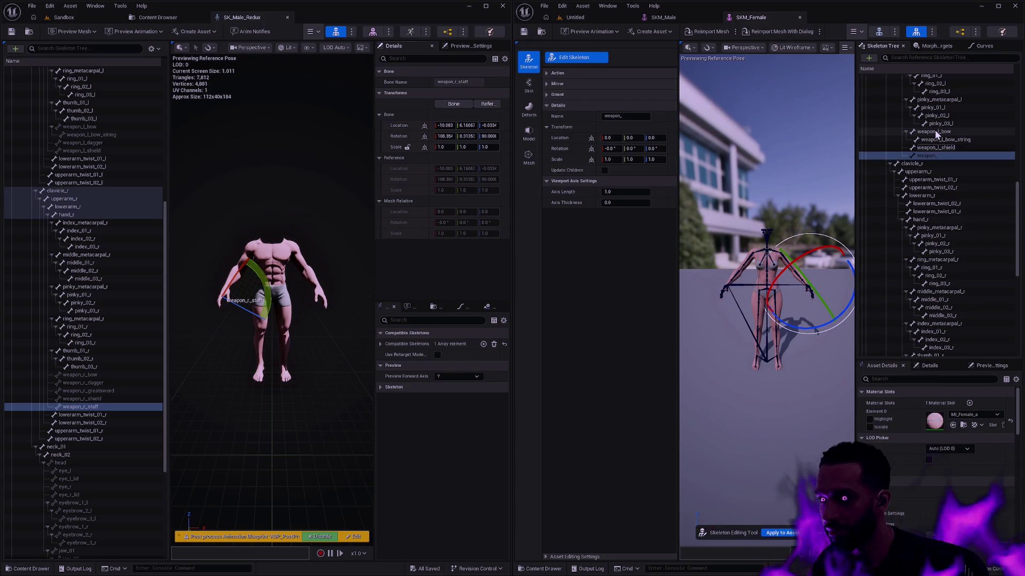
pyautogui.hotkey('ctrl', 'a')
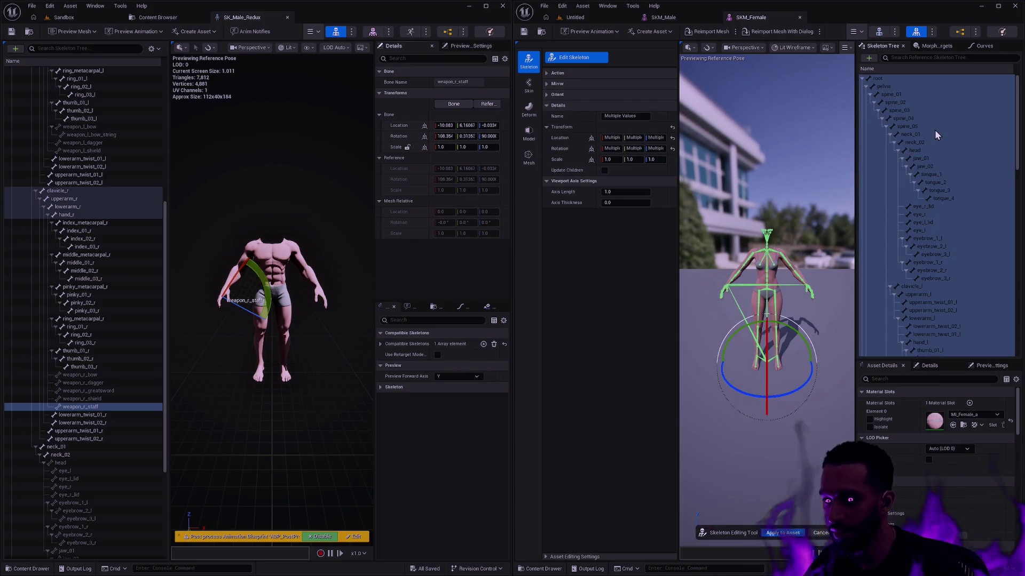
pyautogui.press('Escape')
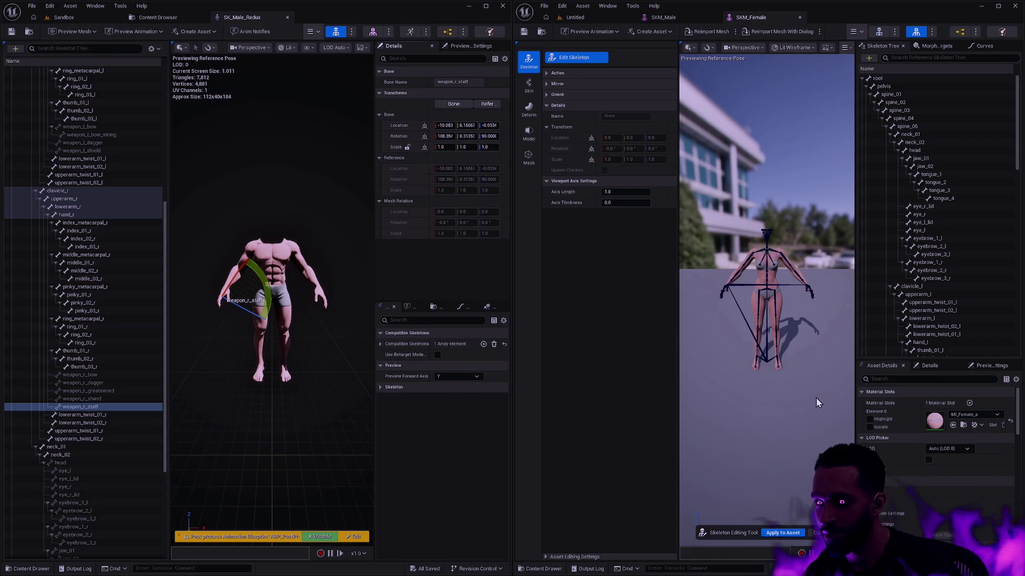
# Correct the remaining left-hand bone names to weapon_l_dagger and weapon_l_shield
pyautogui.scroll(-3, 956, 270)
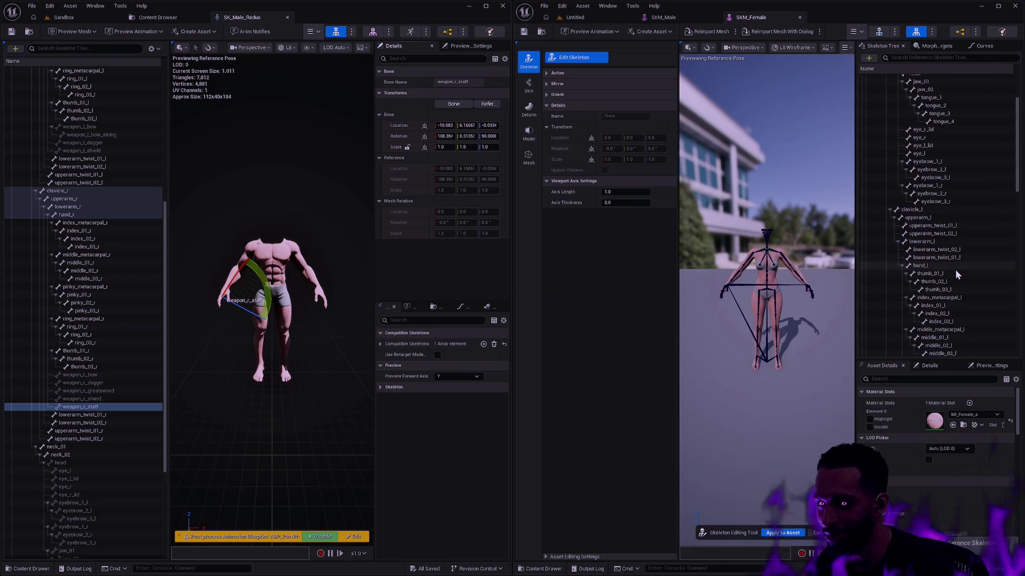
pyautogui.scroll(-3, 961, 270)
pyautogui.scroll(-2, 966, 270)
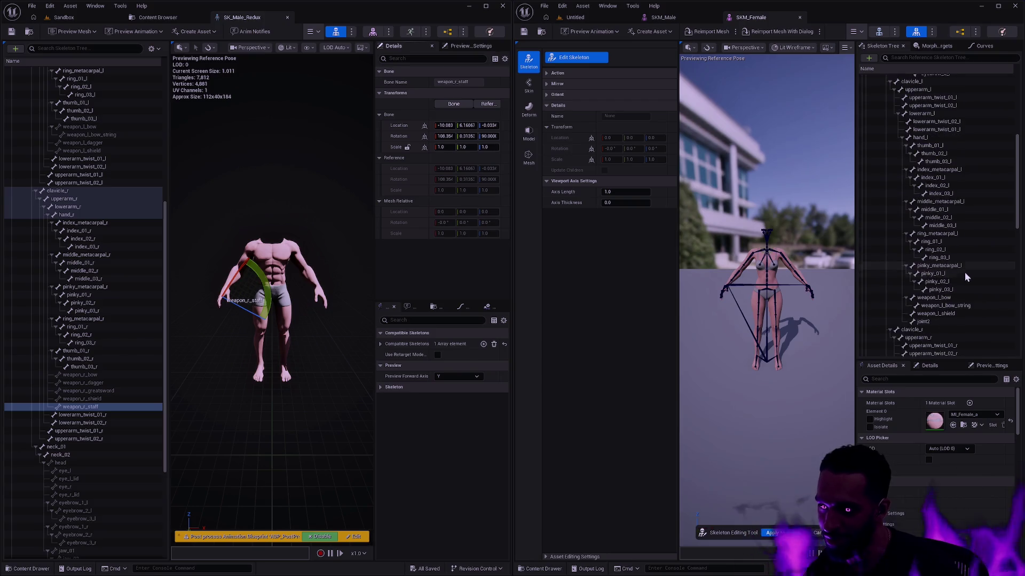
pyautogui.doubleClick(961, 315)
pyautogui.write('we')
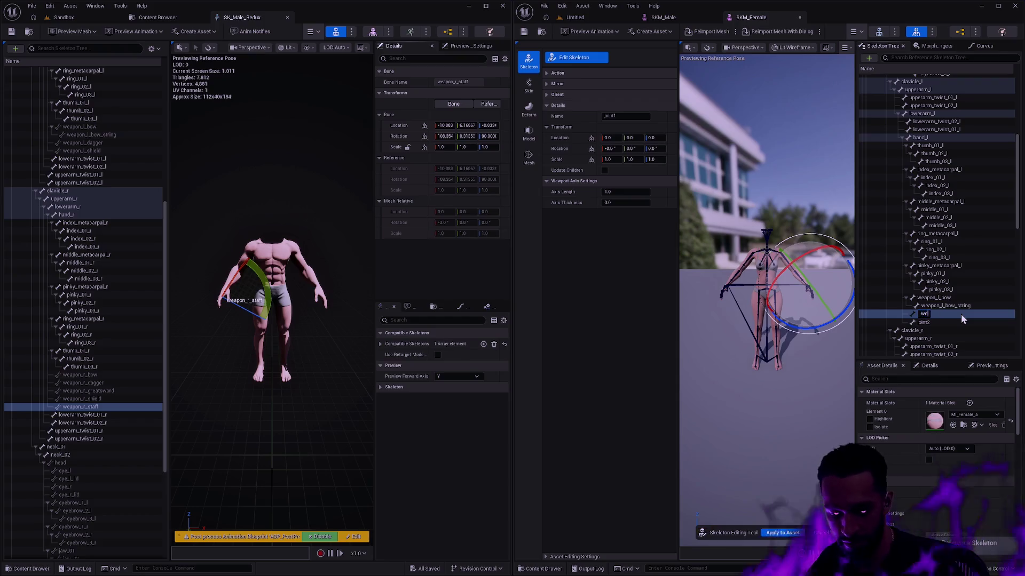
pyautogui.write('apon_l_dagger')
pyautogui.press('Return')
pyautogui.press('Down')
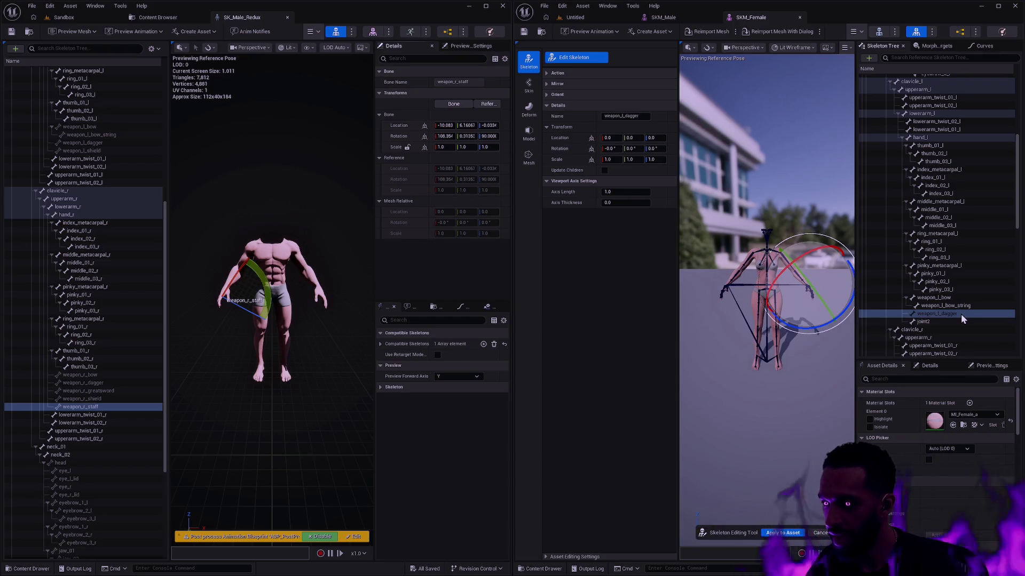
pyautogui.press('F2')
pyautogui.write('weapon_l_shield')
pyautogui.press('Return')
# Rename joint4 and joint5 to weapon_r_bow and weapon_r_dagger
pyautogui.scroll(-10, 972, 286)
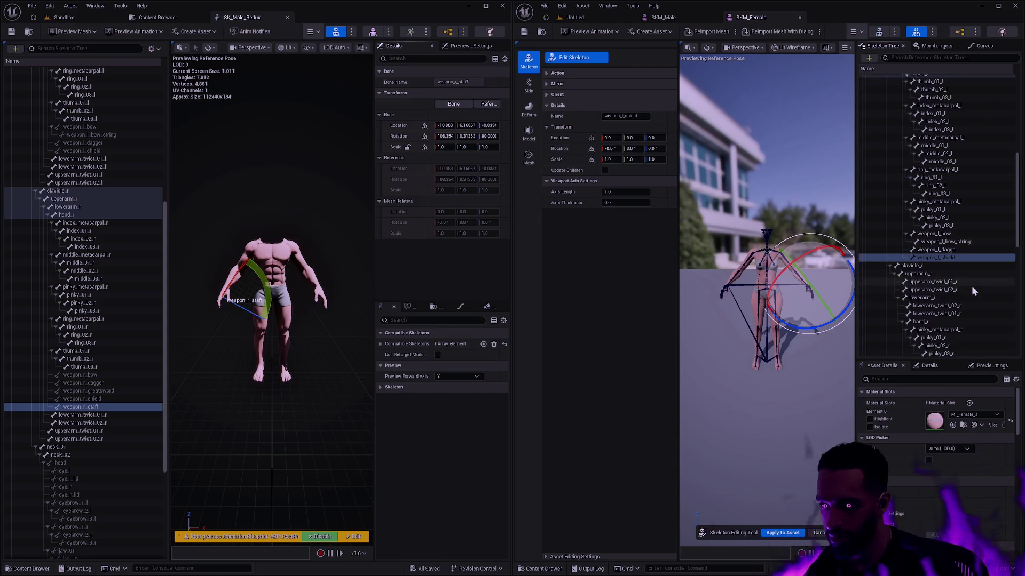
pyautogui.doubleClick(944, 292)
pyautogui.write('weapon_r_bow')
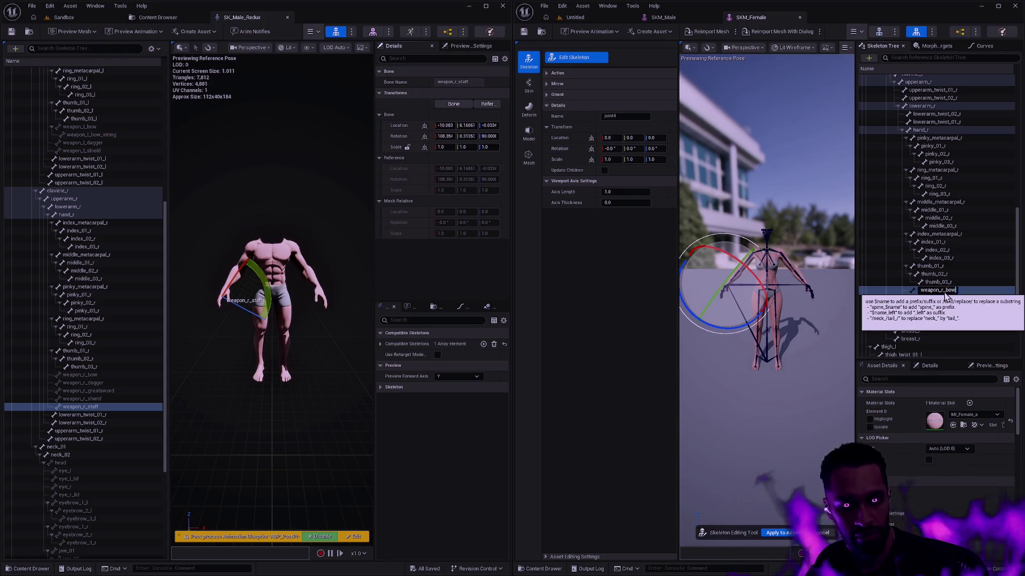
pyautogui.press('Return')
pyautogui.doubleClick(944, 298)
pyautogui.write('weapon_r_da')
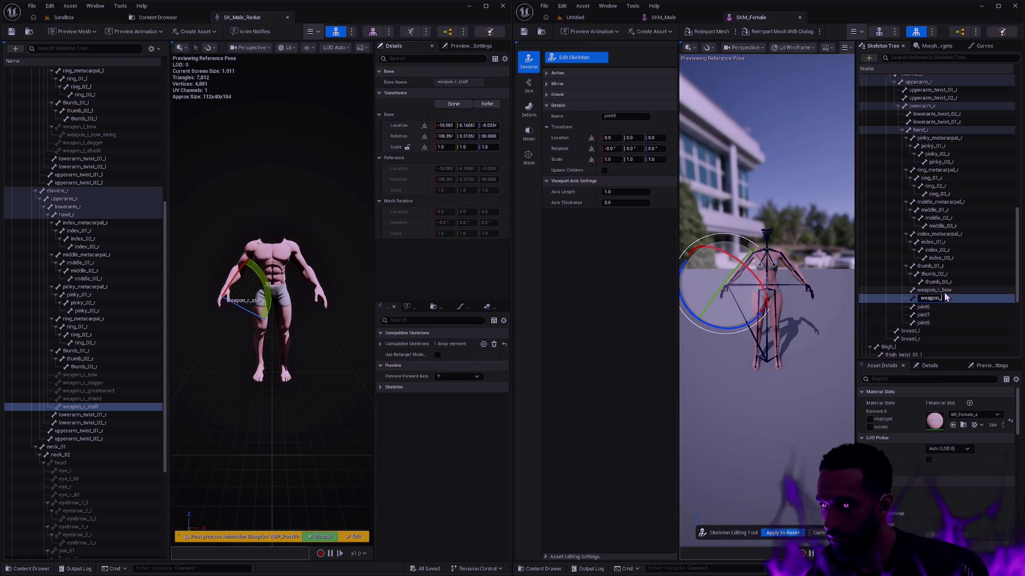
pyautogui.write('gger')
pyautogui.press('Return')
# Rename joint6–joint8 to weapon_r_greatsword, weapon_r_shield and weapon_r_staff
pyautogui.press('Down')
pyautogui.press('F2')
pyautogui.write('weapon_r_')
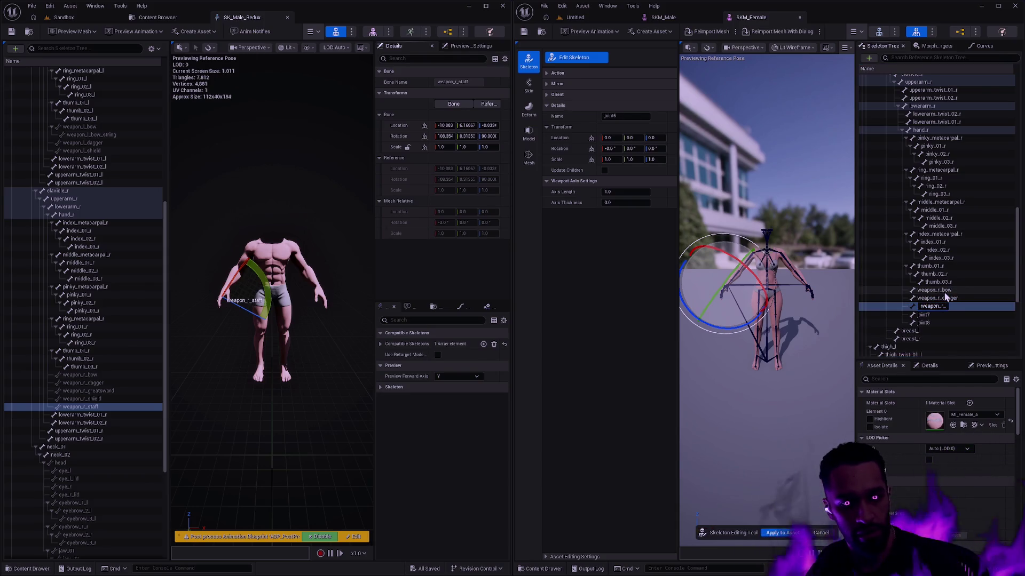
pyautogui.press('Return')
pyautogui.press('Down')
pyautogui.press('F2')
pyautogui.write('weapon_r_shi')
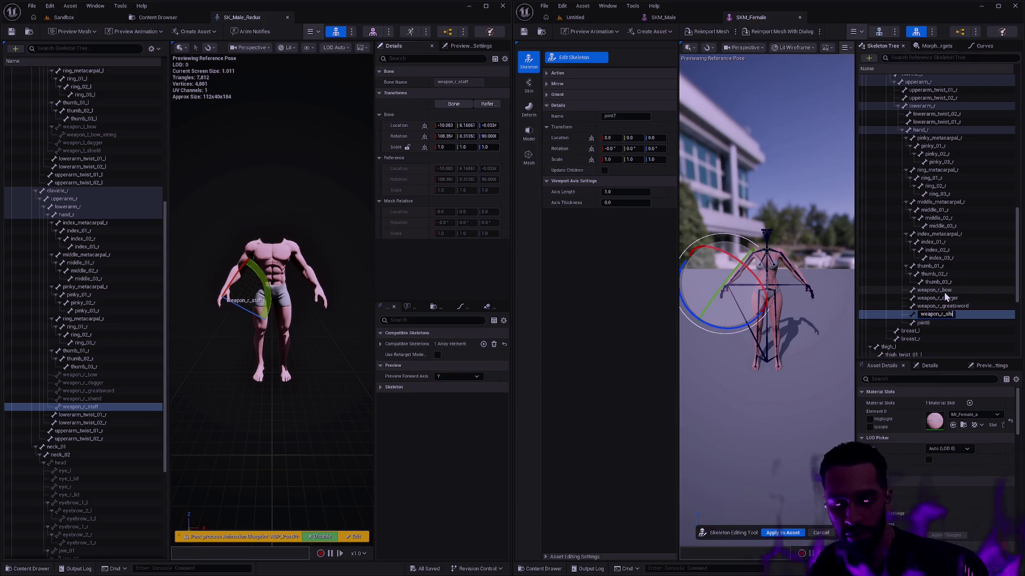
pyautogui.write('eld')
pyautogui.press('Return')
pyautogui.press('Down')
pyautogui.press('F2')
pyautogui.write('we')
pyautogui.write('aff')
pyautogui.press('Return')
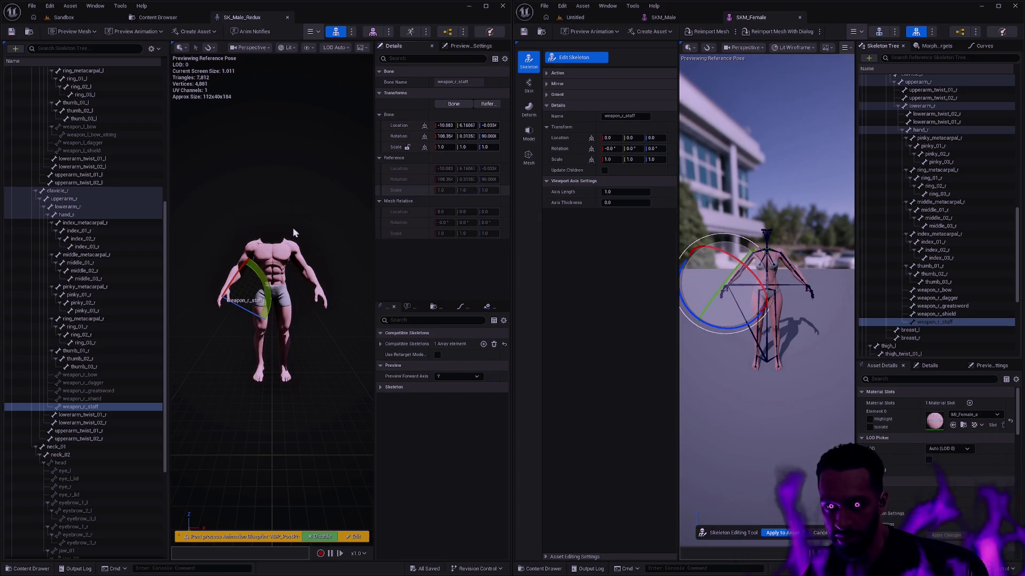
pyautogui.scroll(3, 117, 260)
# Copy SK_Male_Redux's weapon_l_bow location and rotation onto SKM_Female's weapon_l_bow
pyautogui.scroll(3, 119, 258)
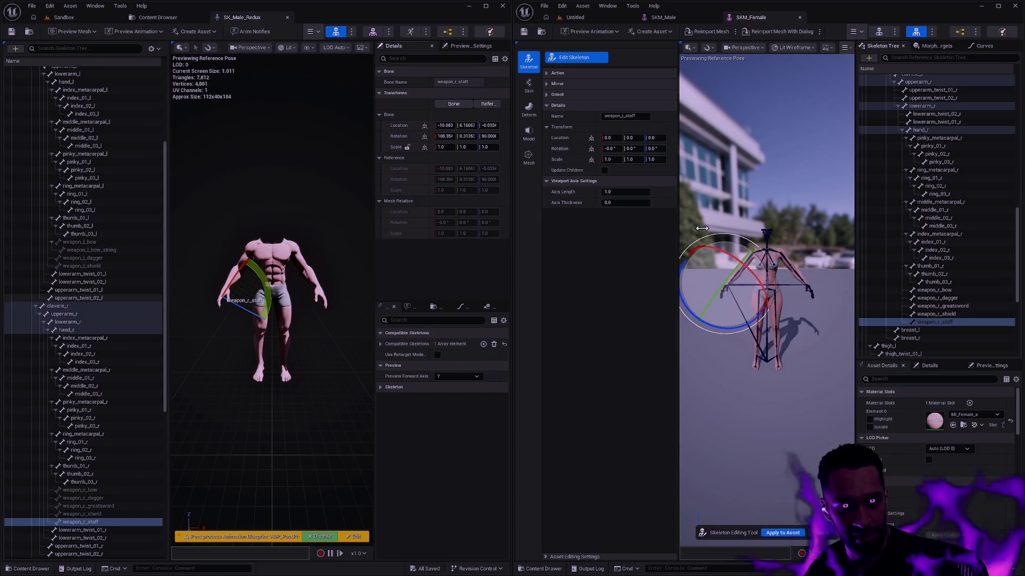
pyautogui.scroll(3, 966, 248)
pyautogui.scroll(4, 966, 248)
pyautogui.click(959, 259)
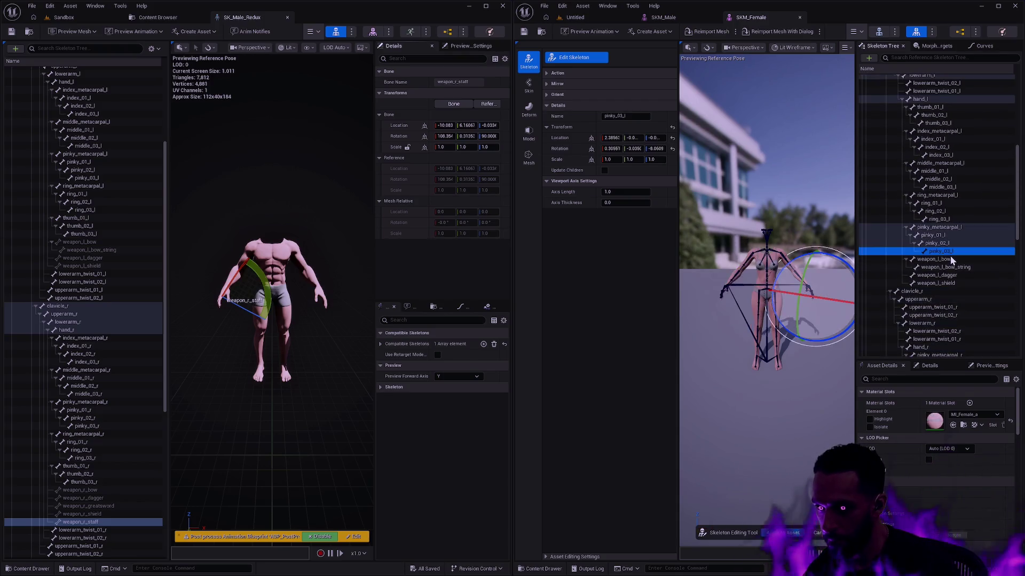
pyautogui.scroll(3, 115, 299)
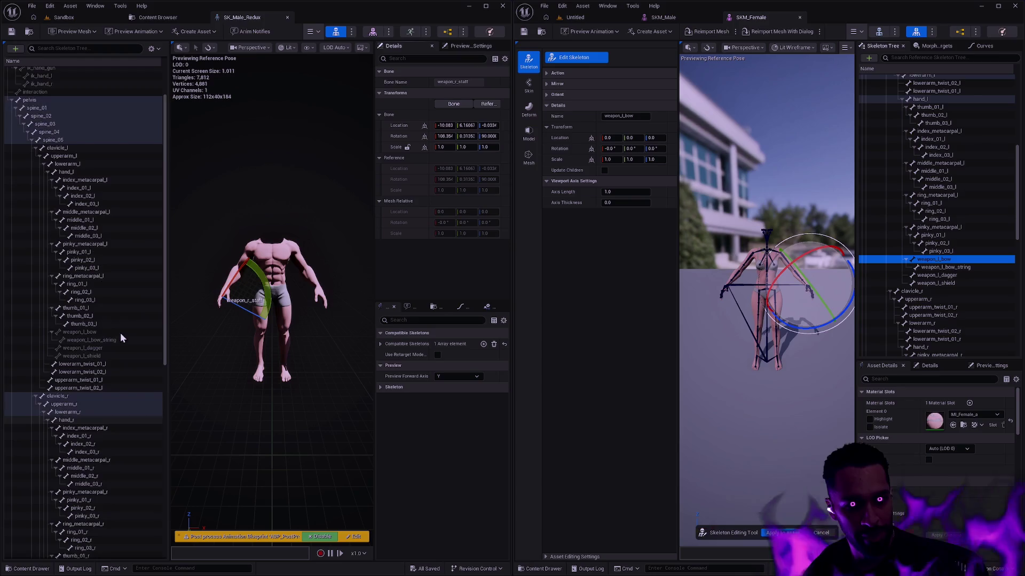
pyautogui.scroll(-2, 106, 320)
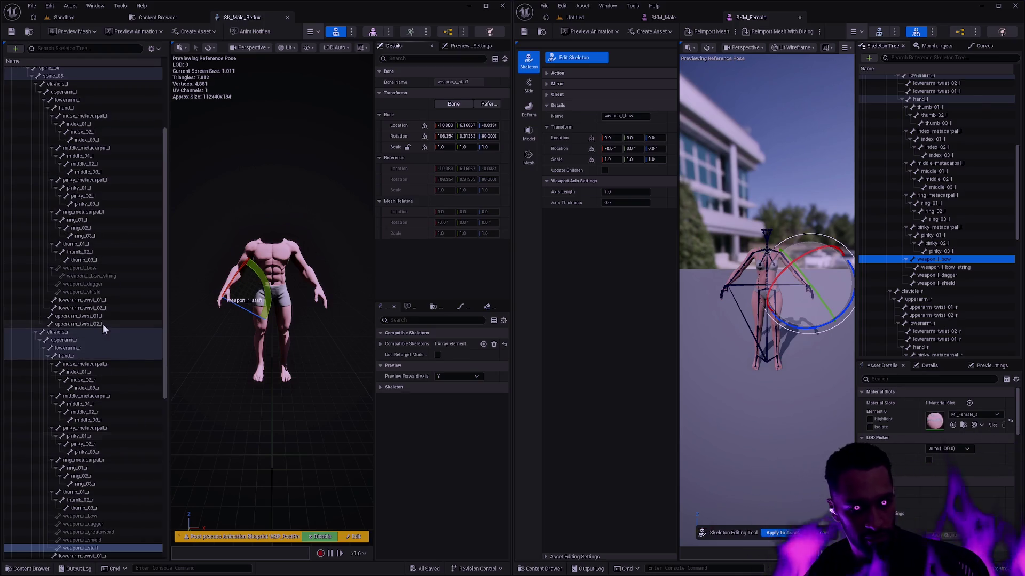
pyautogui.click(101, 268)
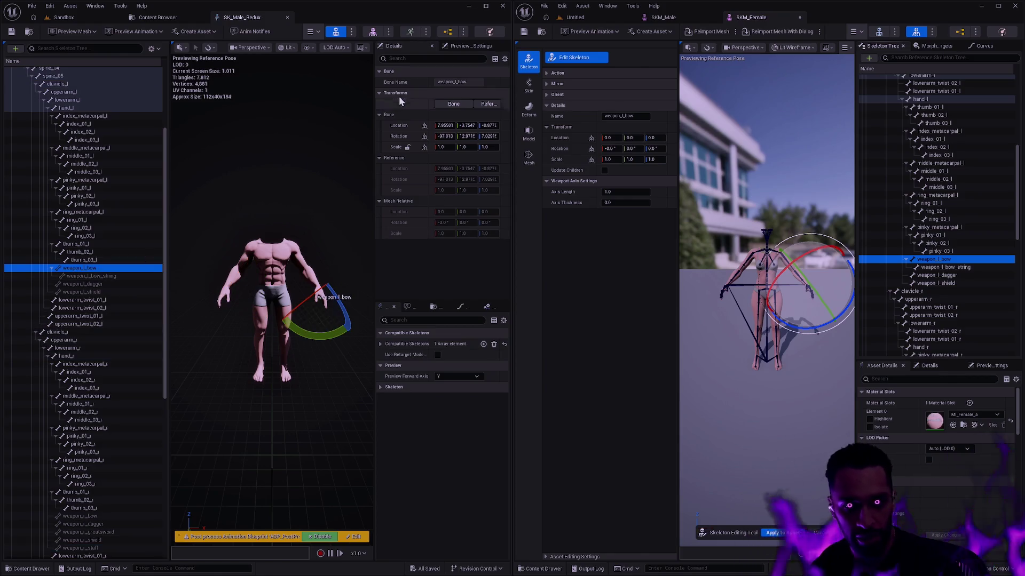
pyautogui.keyDown('shift'); pyautogui.rightClick(441, 125); pyautogui.keyUp('shift')
pyautogui.keyDown('shift'); pyautogui.click(566, 138); pyautogui.keyUp('shift')
pyautogui.keyDown('shift'); pyautogui.rightClick(440, 136); pyautogui.keyUp('shift')
pyautogui.keyDown('shift'); pyautogui.click(565, 148); pyautogui.keyUp('shift')
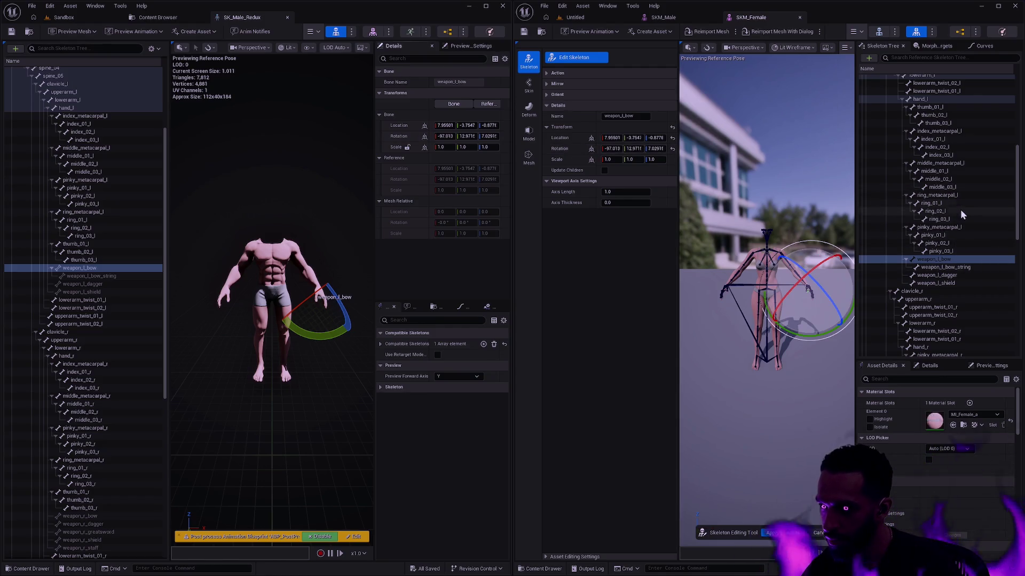
# Paste the male weapon_l_bow_string location onto the female bone and reset its rotation to zero
pyautogui.click(100, 284)
pyautogui.click(94, 268)
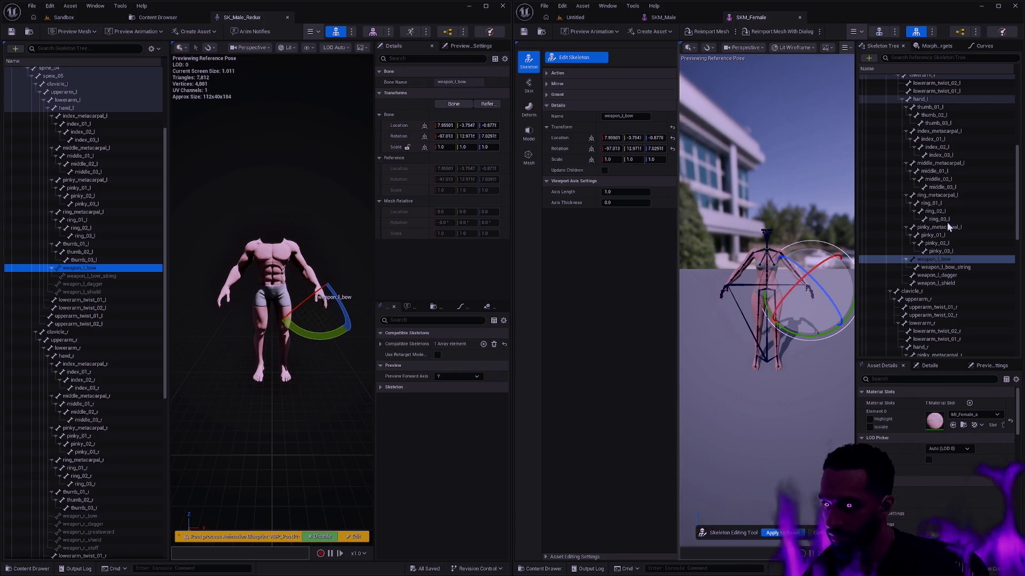
pyautogui.click(959, 267)
pyautogui.click(90, 276)
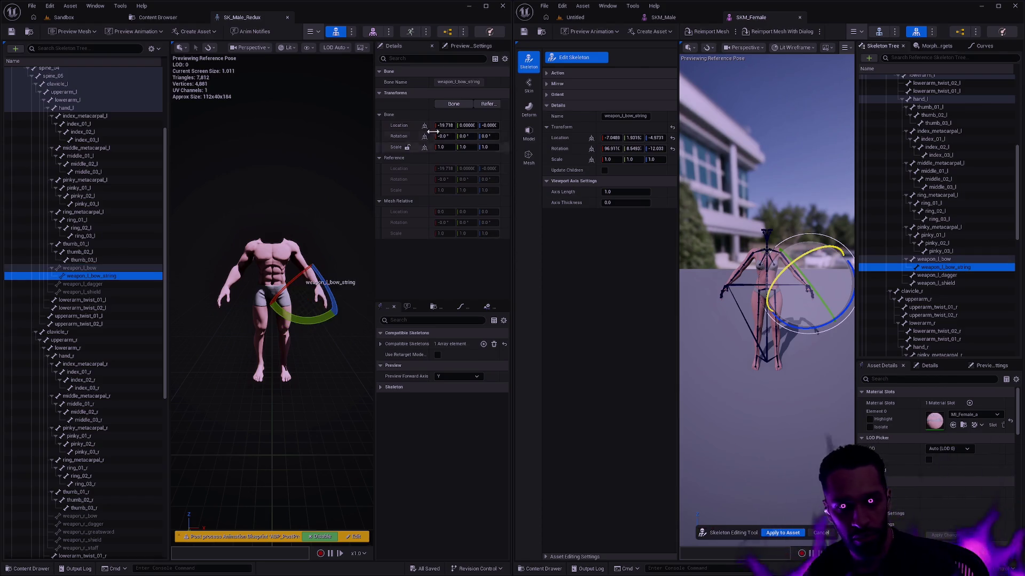
pyautogui.keyDown('shift'); pyautogui.click(565, 139); pyautogui.keyUp('shift')
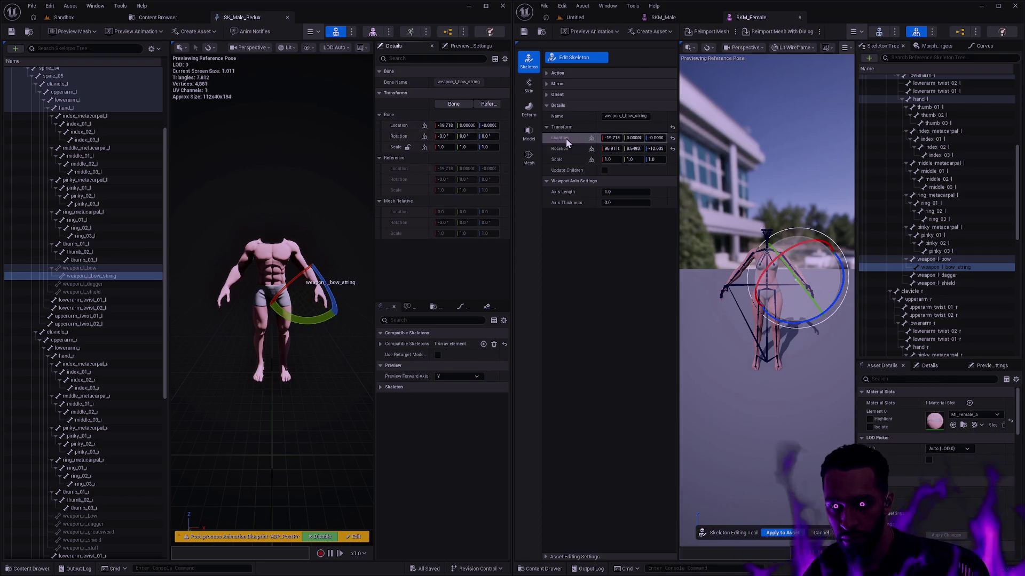
pyautogui.click(672, 148)
pyautogui.press('f')
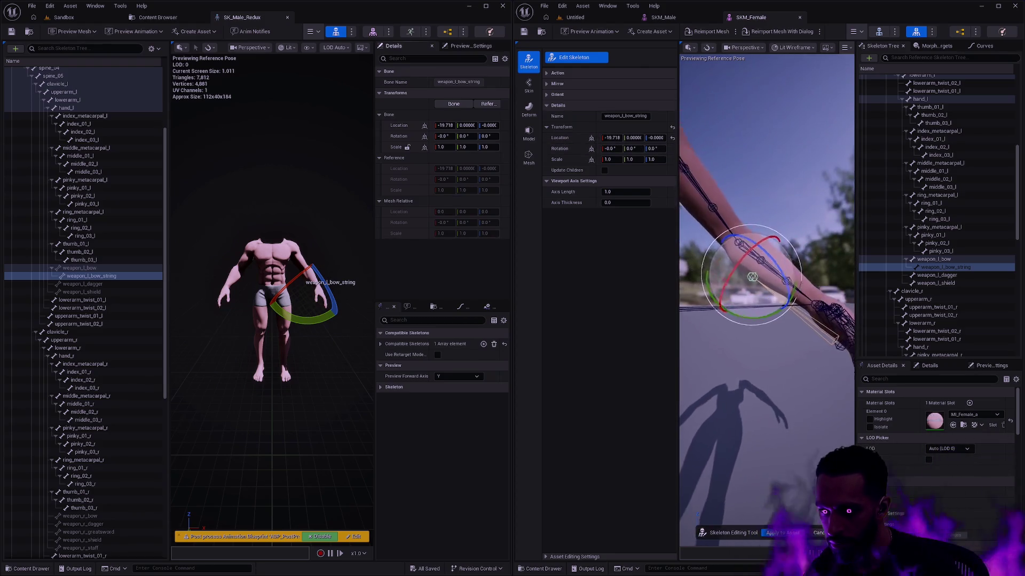
pyautogui.press('Up')
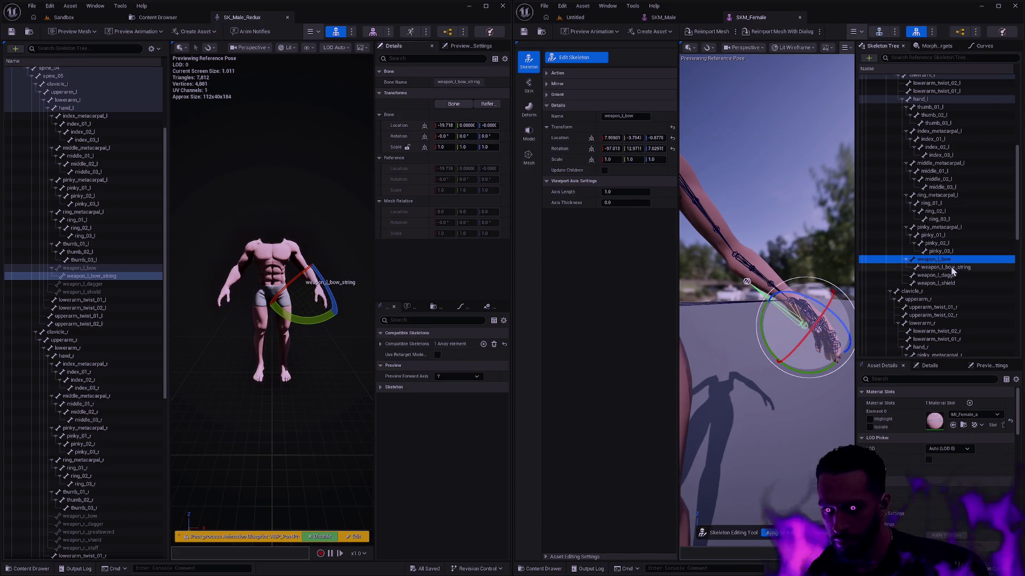
pyautogui.click(80, 270)
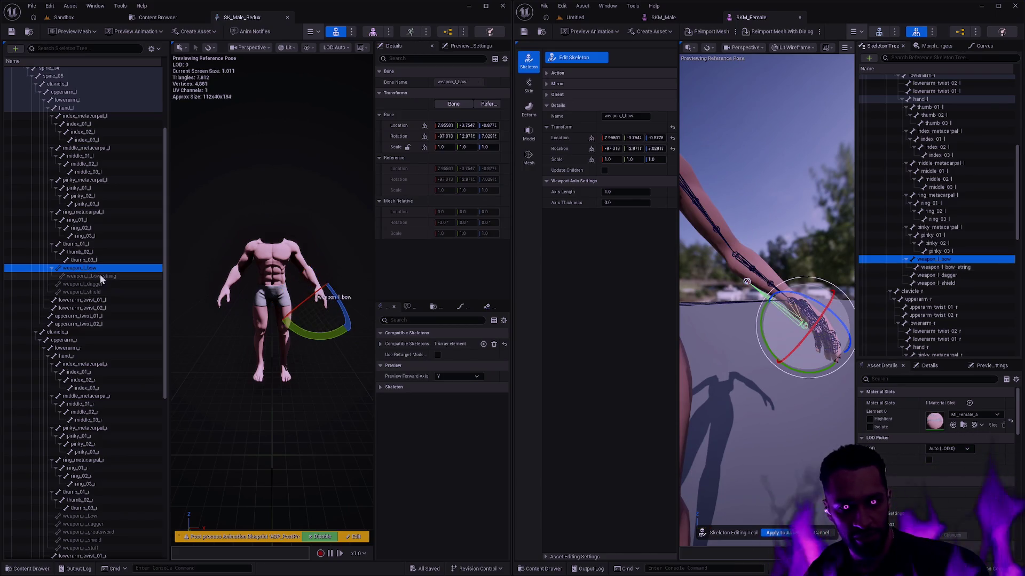
pyautogui.click(100, 276)
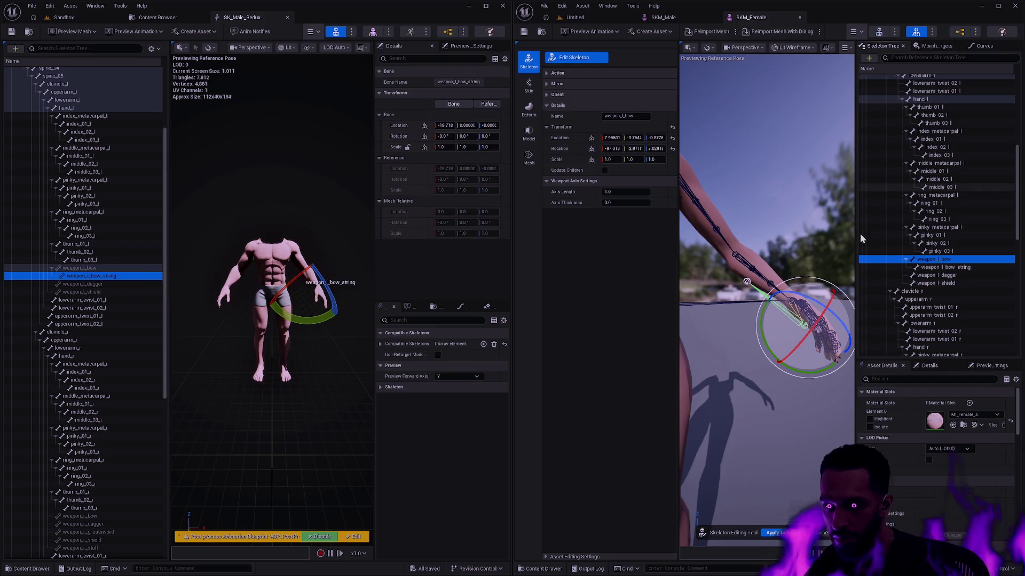
pyautogui.click(956, 267)
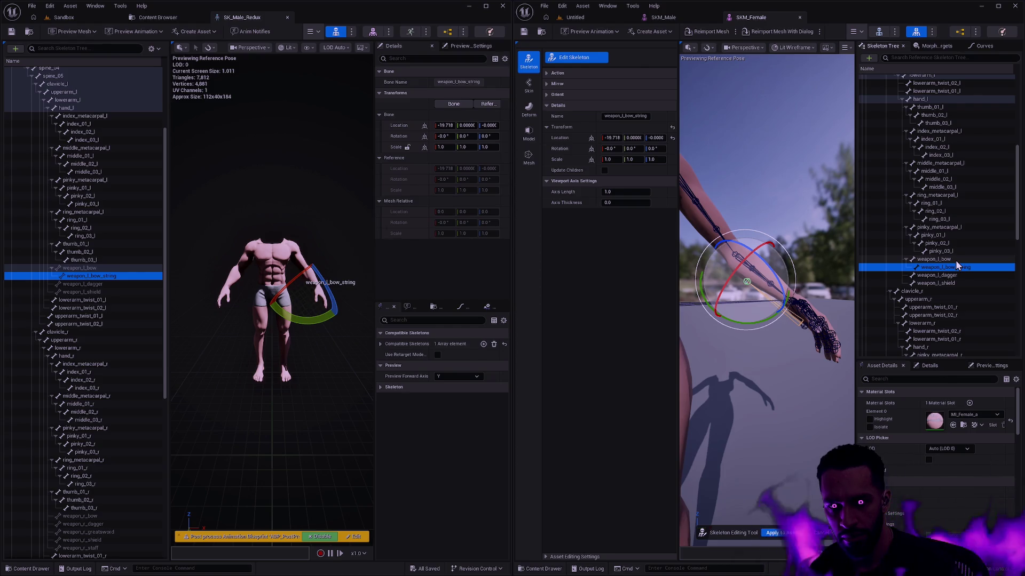
# Copy the male weapon_l_dagger location and weapon_l_shield location and rotation onto the female bones
pyautogui.click(946, 276)
pyautogui.click(103, 283)
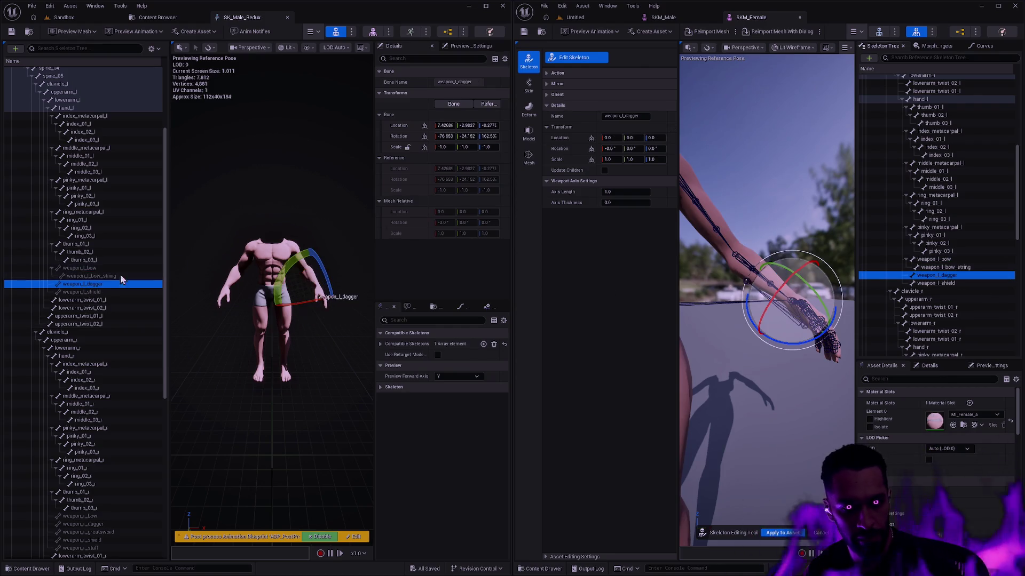
pyautogui.keyDown('shift'); pyautogui.rightClick(423, 129); pyautogui.keyUp('shift')
pyautogui.keyDown('shift'); pyautogui.click(560, 138); pyautogui.keyUp('shift')
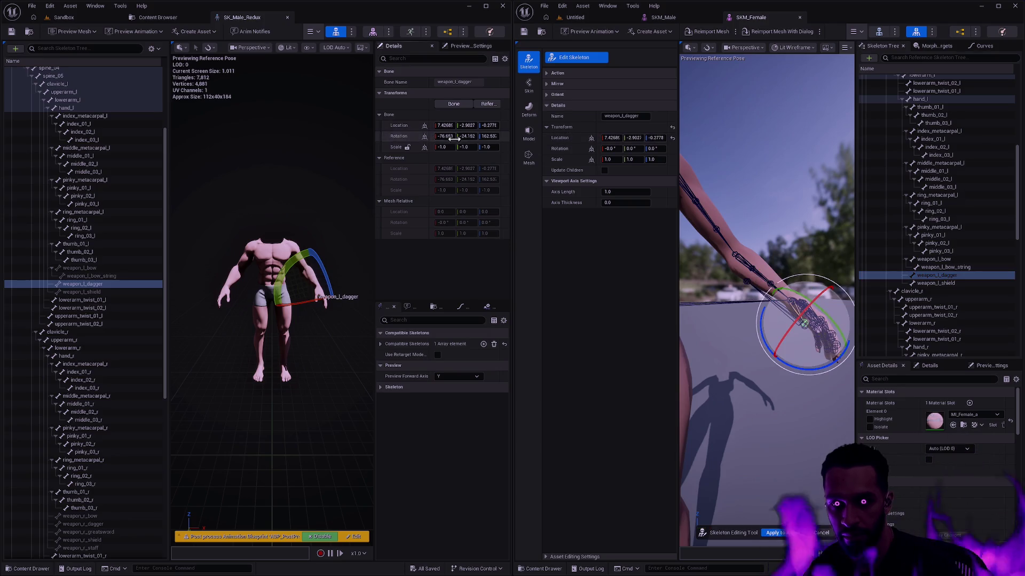
pyautogui.click(886, 283)
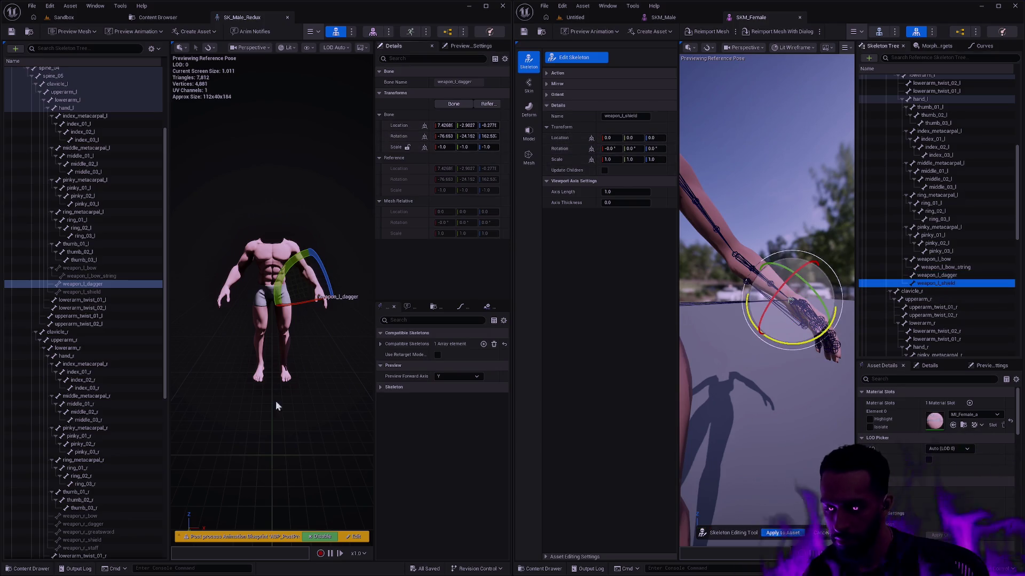
pyautogui.click(86, 292)
pyautogui.keyDown('shift'); pyautogui.rightClick(400, 127); pyautogui.keyUp('shift')
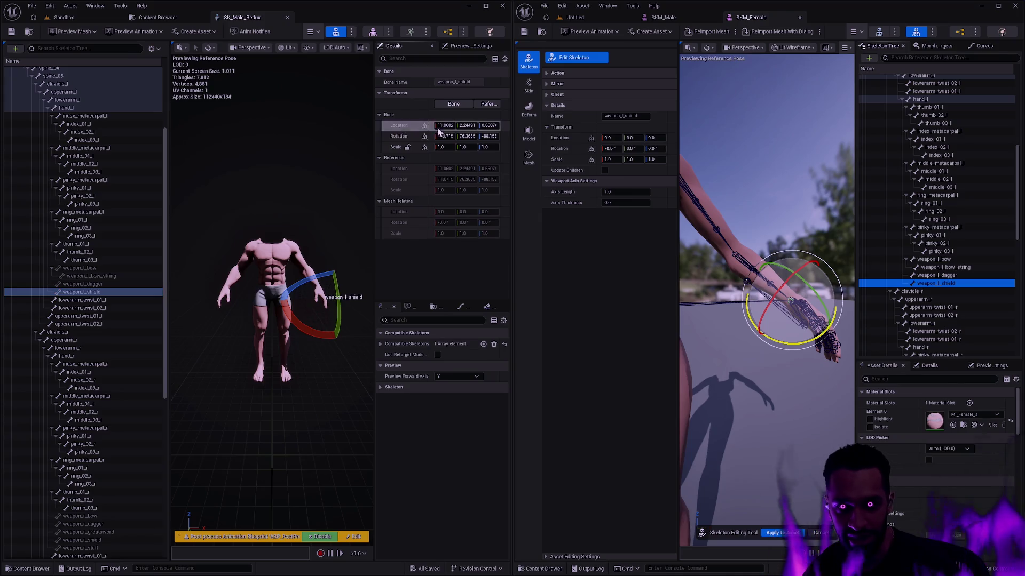
pyautogui.keyDown('shift'); pyautogui.click(560, 139); pyautogui.keyUp('shift')
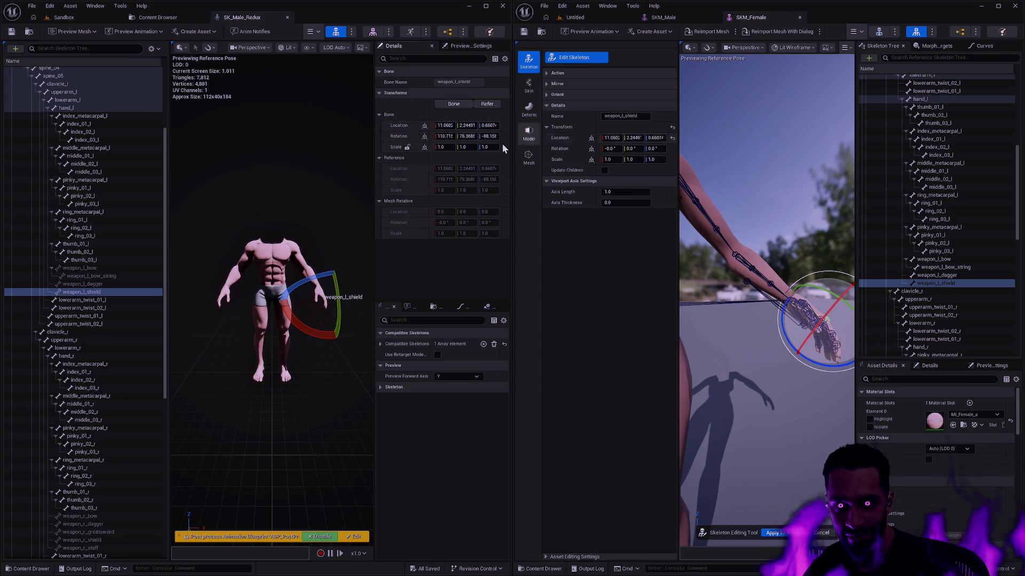
pyautogui.keyDown('shift'); pyautogui.click(559, 149); pyautogui.keyUp('shift')
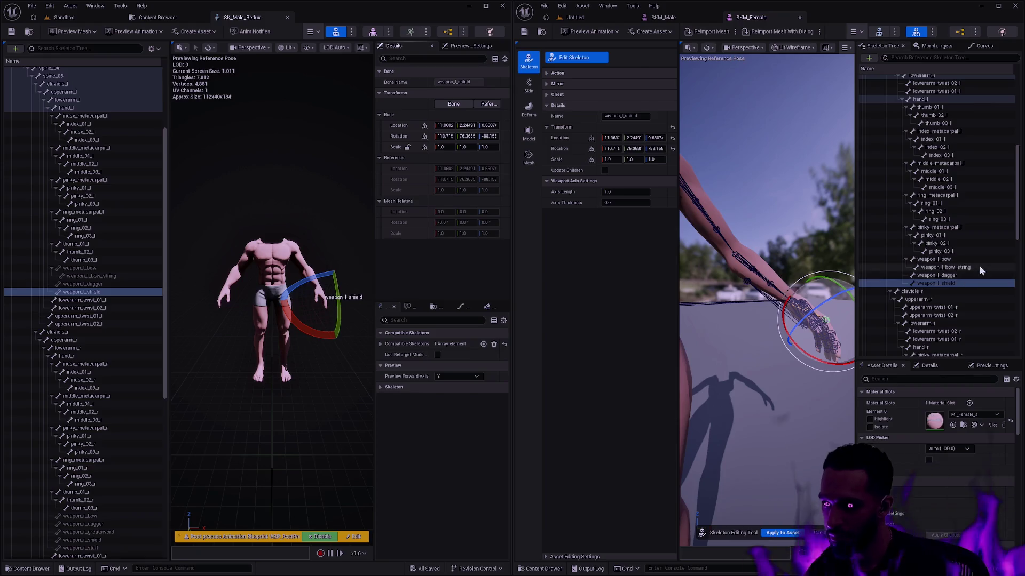
pyautogui.scroll(-5, 977, 273)
pyautogui.click(965, 302)
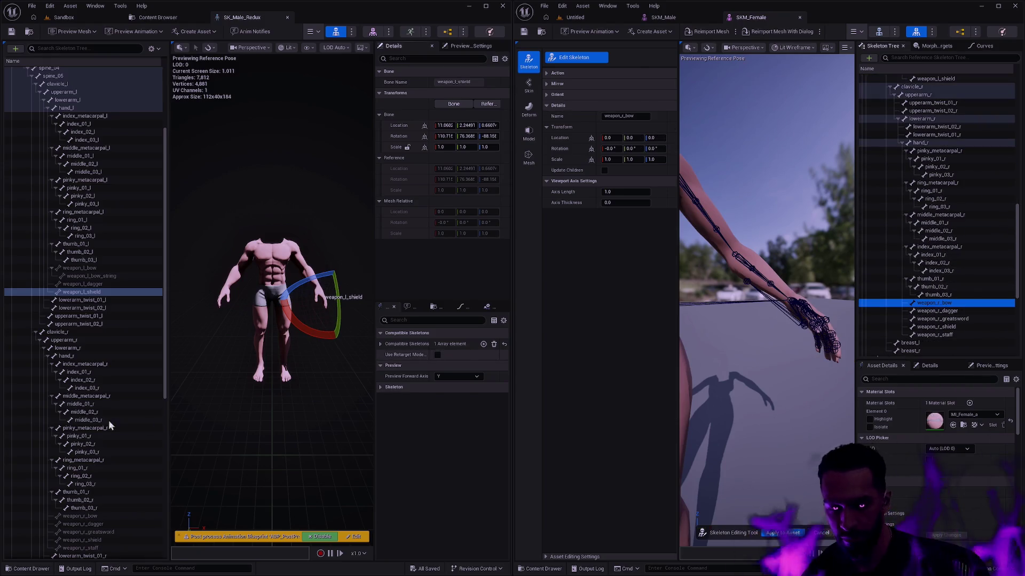
# Copy the male weapon_r_bow location and rotation onto the female bone, with a mirrored -1 scale
pyautogui.scroll(-6, 109, 402)
pyautogui.click(80, 324)
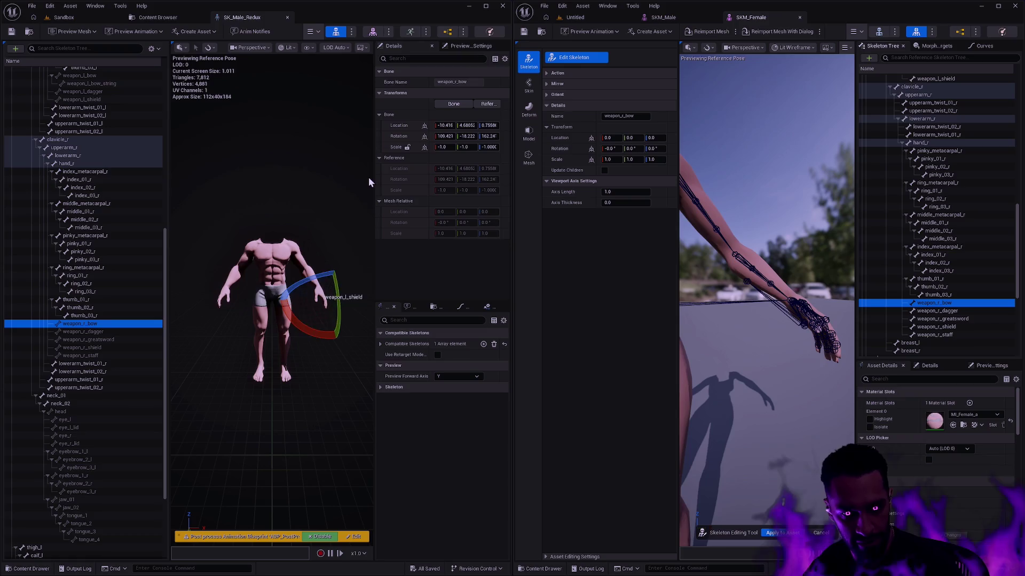
pyautogui.keyDown('shift'); pyautogui.rightClick(419, 127); pyautogui.keyUp('shift')
pyautogui.keyDown('shift'); pyautogui.click(582, 140); pyautogui.keyUp('shift')
pyautogui.keyDown('shift'); pyautogui.rightClick(414, 136); pyautogui.keyUp('shift')
pyautogui.keyDown('shift'); pyautogui.click(565, 146); pyautogui.keyUp('shift')
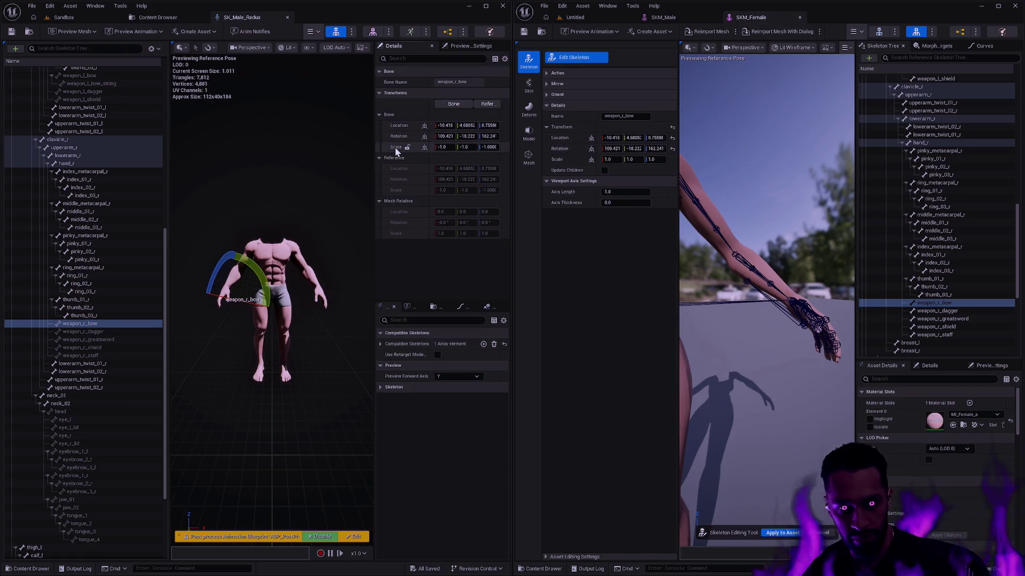
pyautogui.keyDown('shift'); pyautogui.click(567, 161); pyautogui.keyUp('shift')
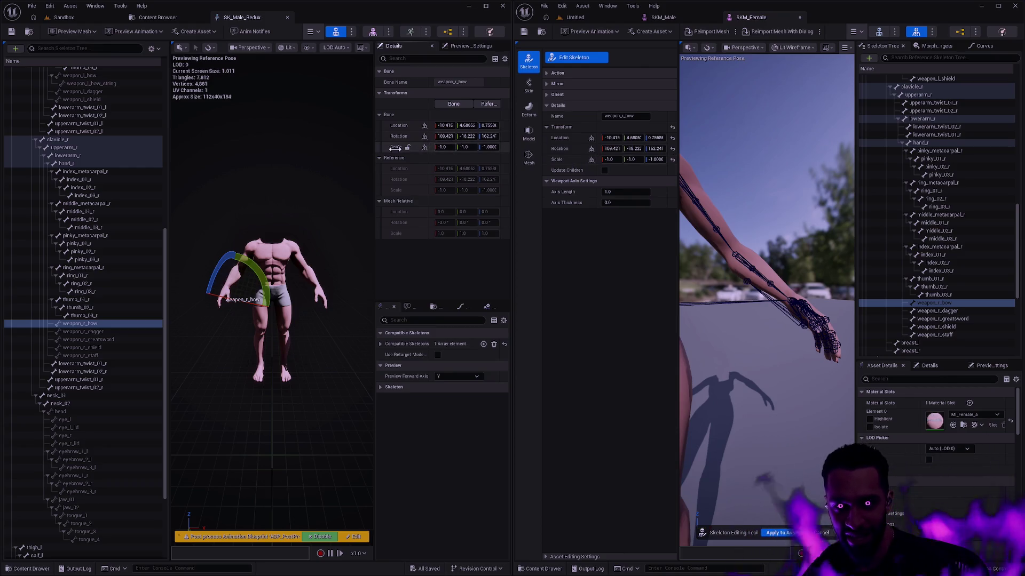
# Paste the male weapon_r_dagger and weapon_r_greatsword transforms onto the female bones
pyautogui.click(943, 311)
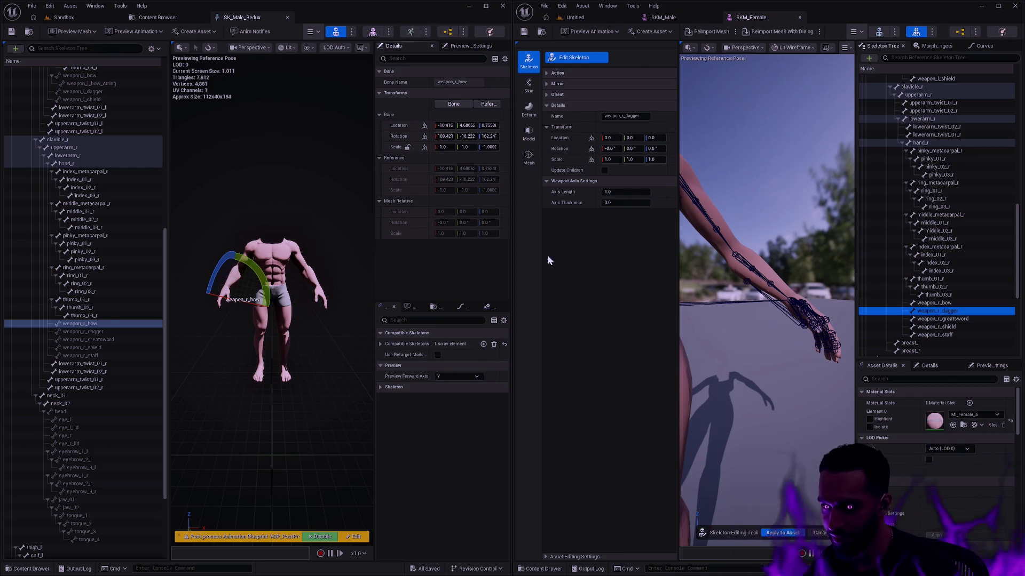
pyautogui.click(114, 332)
pyautogui.keyDown('shift'); pyautogui.click(573, 139); pyautogui.keyUp('shift')
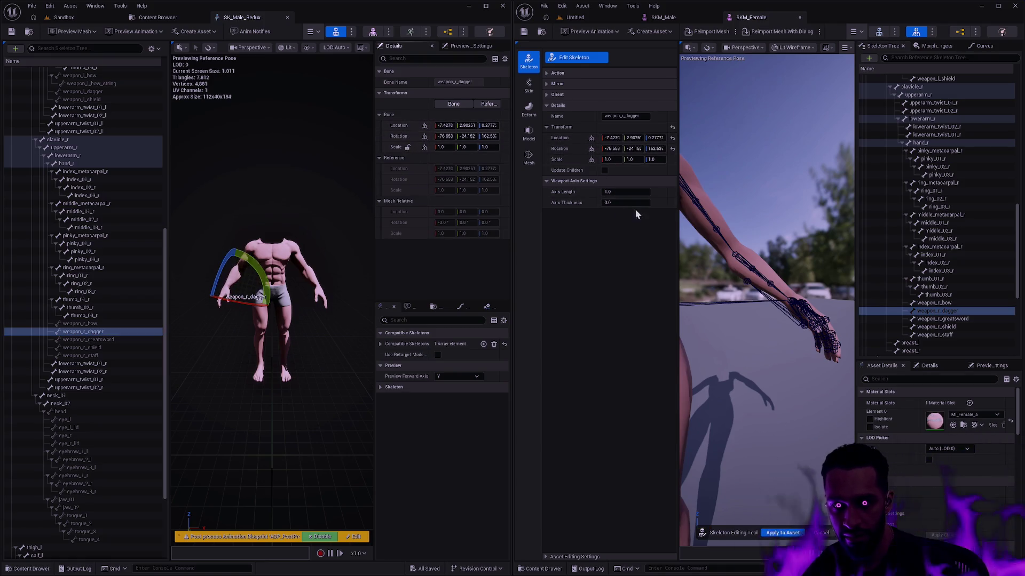
pyautogui.click(951, 319)
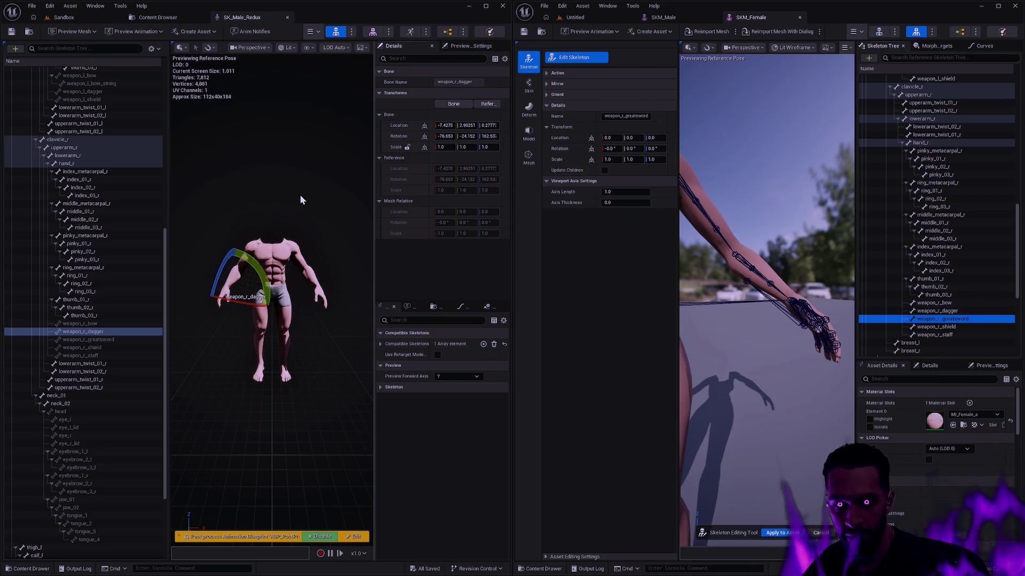
pyautogui.click(91, 339)
pyautogui.keyDown('shift'); pyautogui.click(566, 140); pyautogui.keyUp('shift')
pyautogui.keyDown('shift'); pyautogui.rightClick(405, 135); pyautogui.keyUp('shift')
pyautogui.keyDown('shift'); pyautogui.click(571, 149); pyautogui.keyUp('shift')
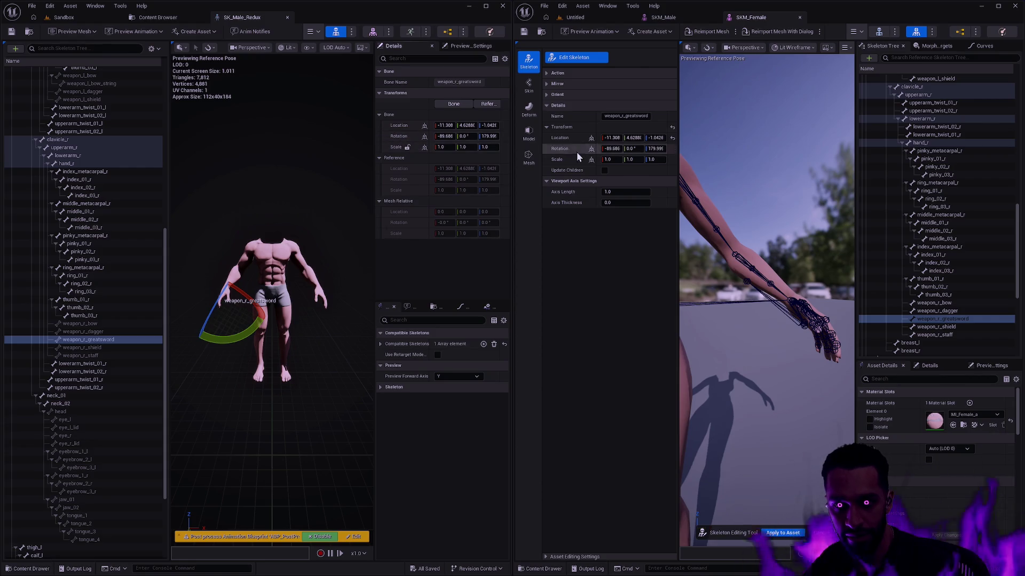
# Paste the male weapon_r_shield and weapon_r_staff location and rotation, then apply to SKM_Female
pyautogui.click(950, 327)
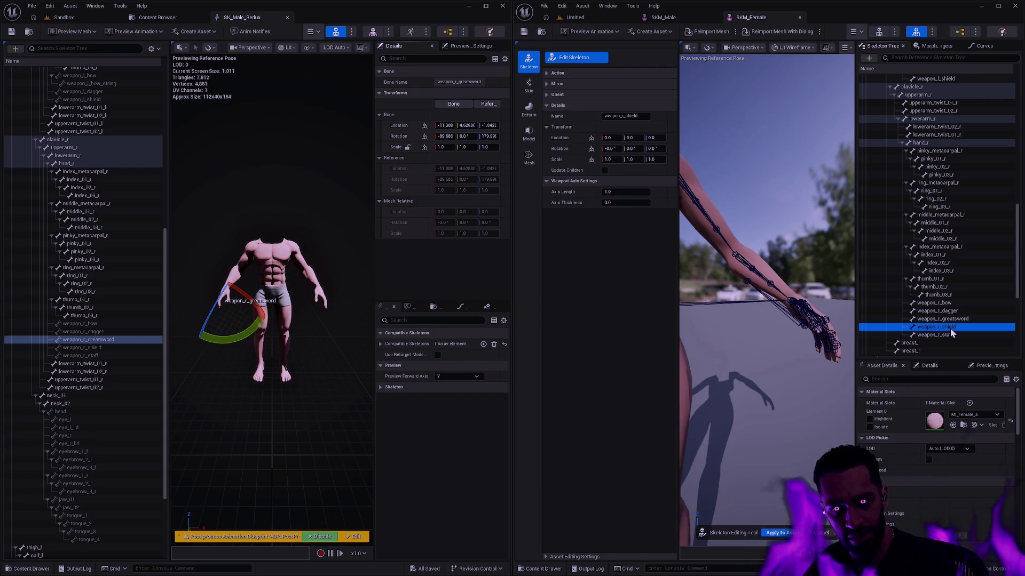
pyautogui.click(99, 347)
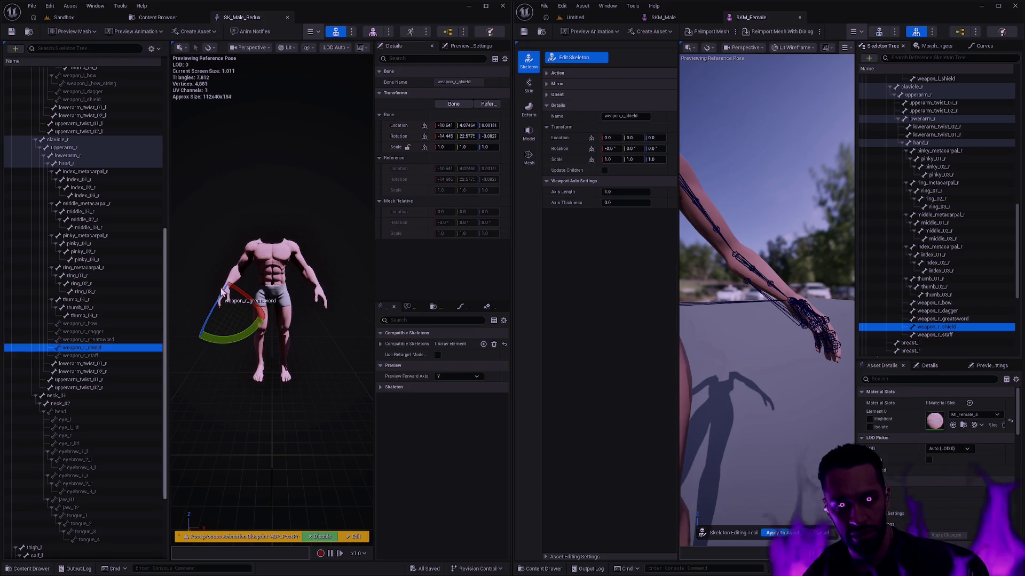
pyautogui.keyDown('shift'); pyautogui.rightClick(408, 136); pyautogui.keyUp('shift')
pyautogui.keyDown('shift'); pyautogui.click(556, 149); pyautogui.keyUp('shift')
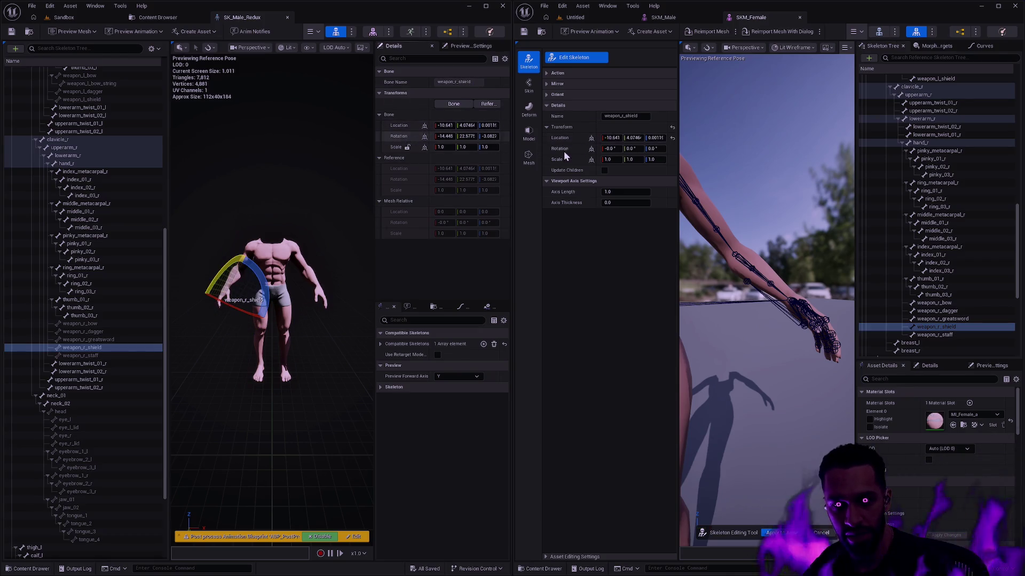
pyautogui.click(946, 335)
pyautogui.click(99, 355)
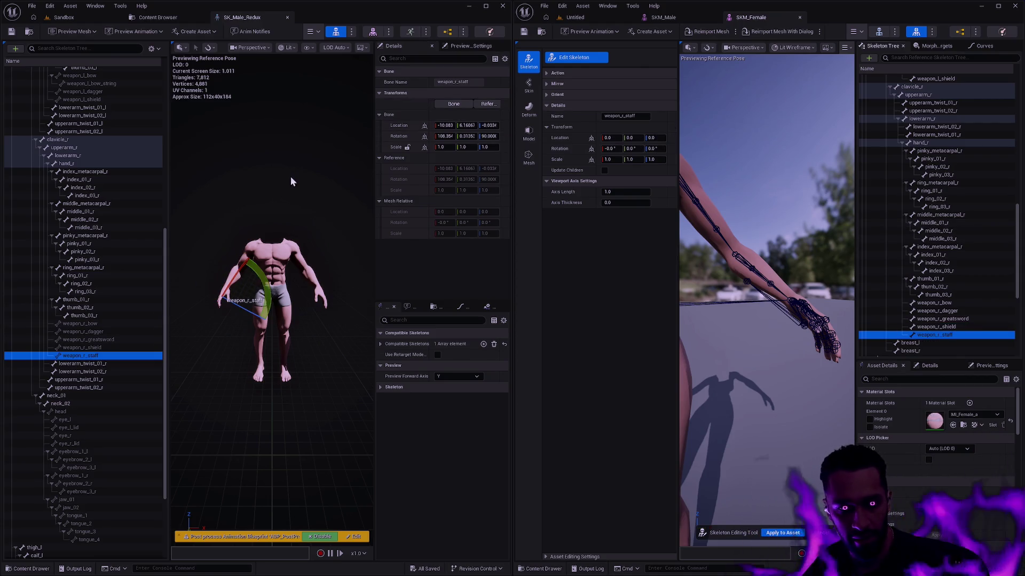
pyautogui.keyDown('shift'); pyautogui.rightClick(423, 130); pyautogui.keyUp('shift')
pyautogui.keyDown('shift'); pyautogui.click(560, 138); pyautogui.keyUp('shift')
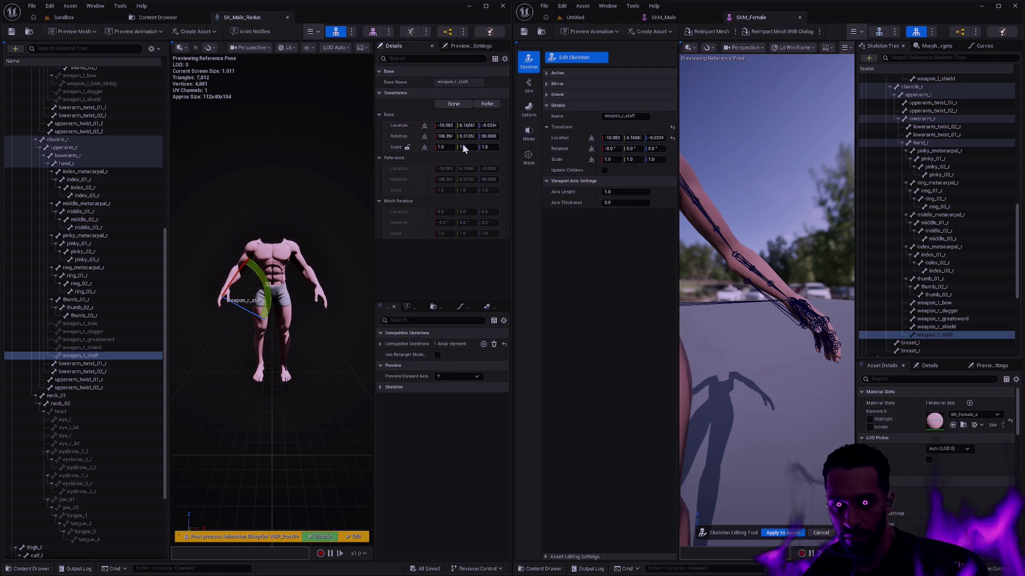
pyautogui.keyDown('shift'); pyautogui.click(562, 148); pyautogui.keyUp('shift')
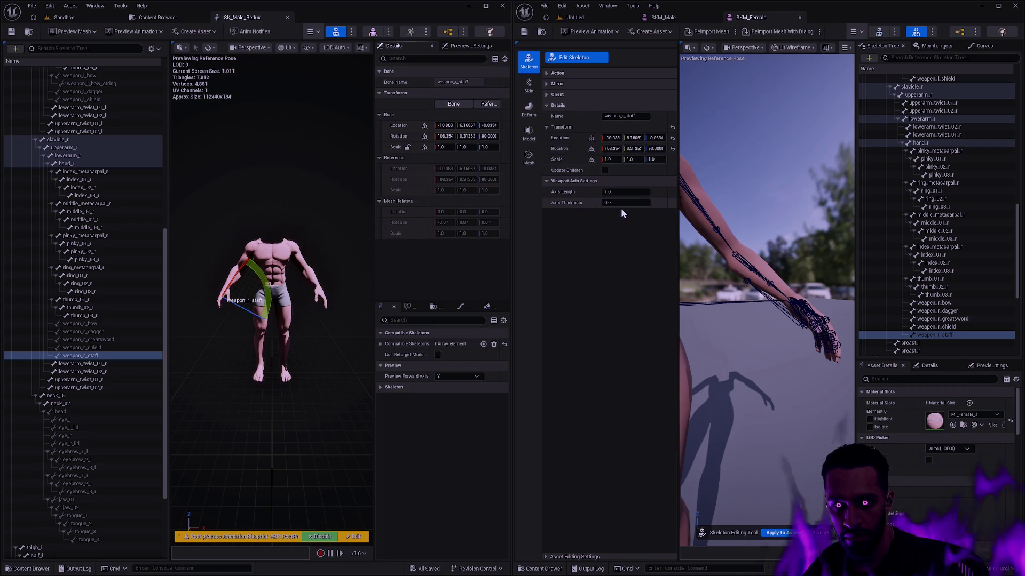
pyautogui.click(780, 532)
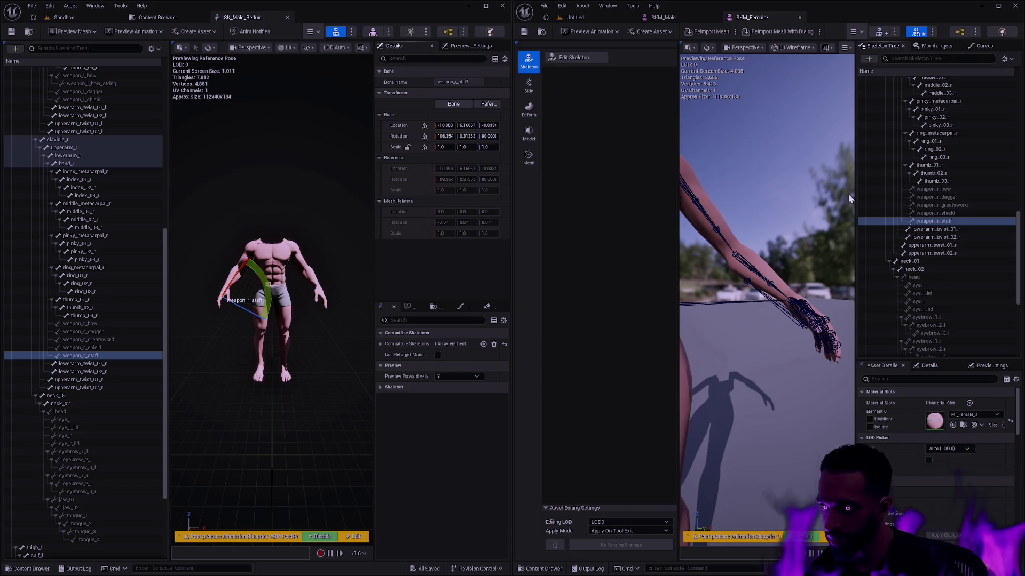
# Save SKM_Female and orbit the preview to view the character from further out
pyautogui.click(523, 32)
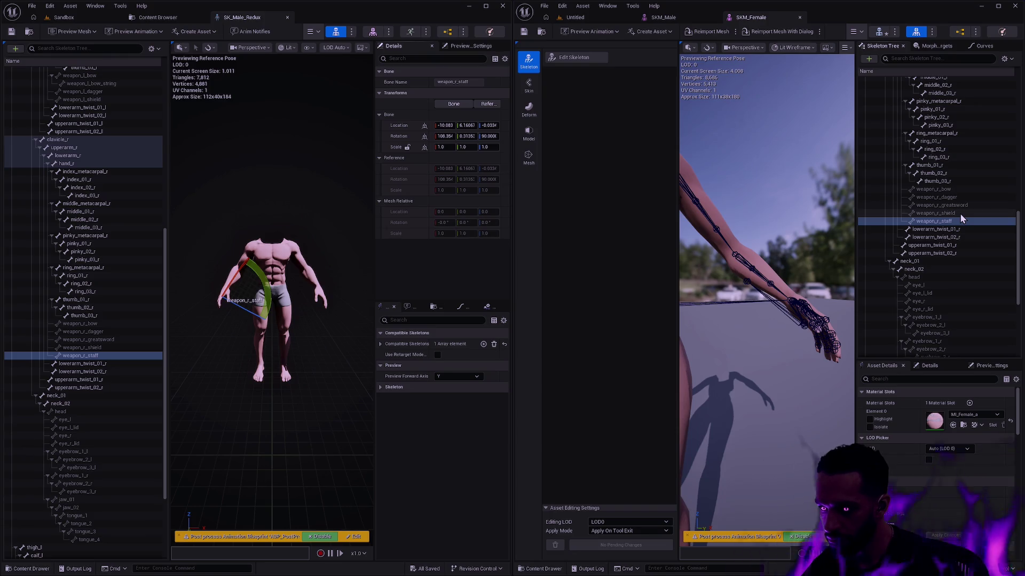
pyautogui.moveTo(774, 267)
pyautogui.mouseDown()
pyautogui.moveTo(726, 277)
pyautogui.moveTo(696, 235)
pyautogui.mouseUp()
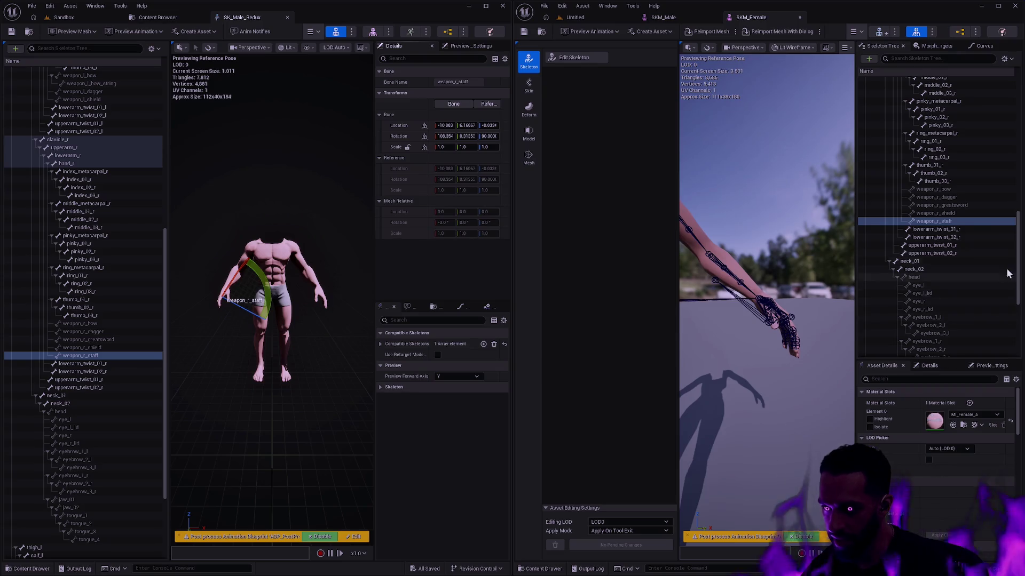
pyautogui.moveTo(1019, 256); pyautogui.dragTo(1020, 106)
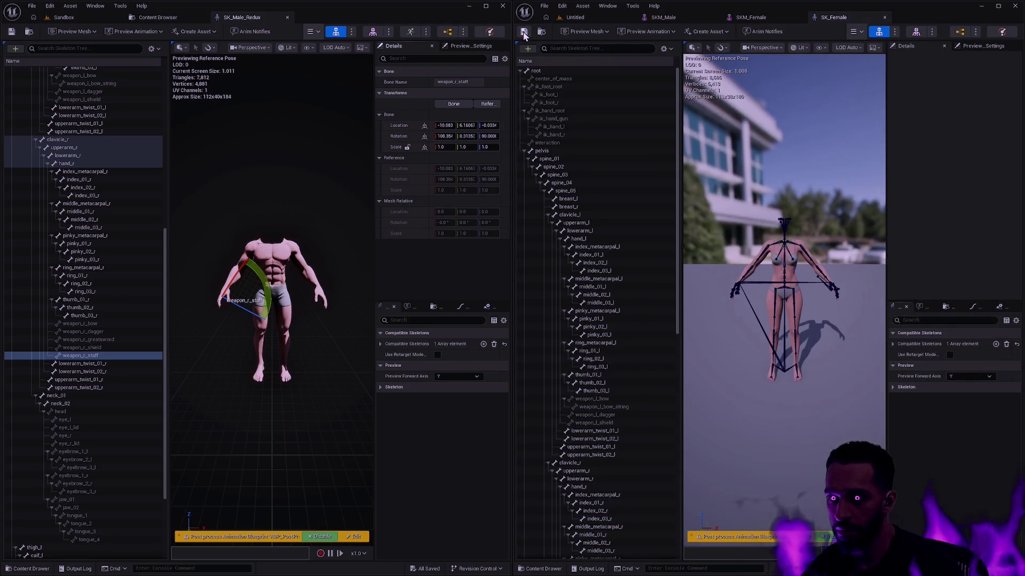
# Switch through the SKM_Male tab to the SK_Female skeleton editor
pyautogui.click(673, 20)
pyautogui.click(882, 34)
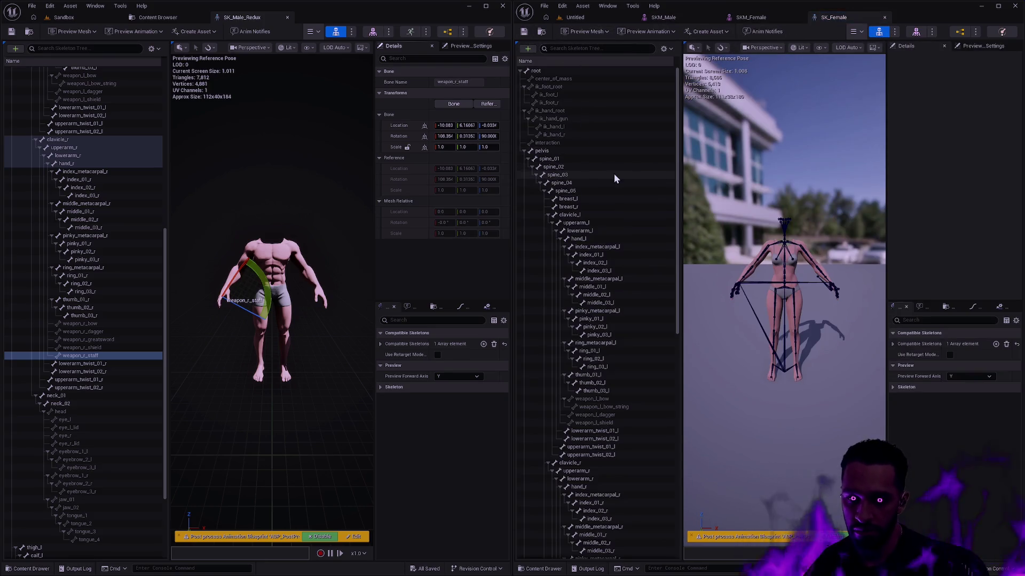
pyautogui.press('super')
# Launch Git Bash full-screen and run the dev and odd shortcuts to the Workspace folder
pyautogui.write('git bash')
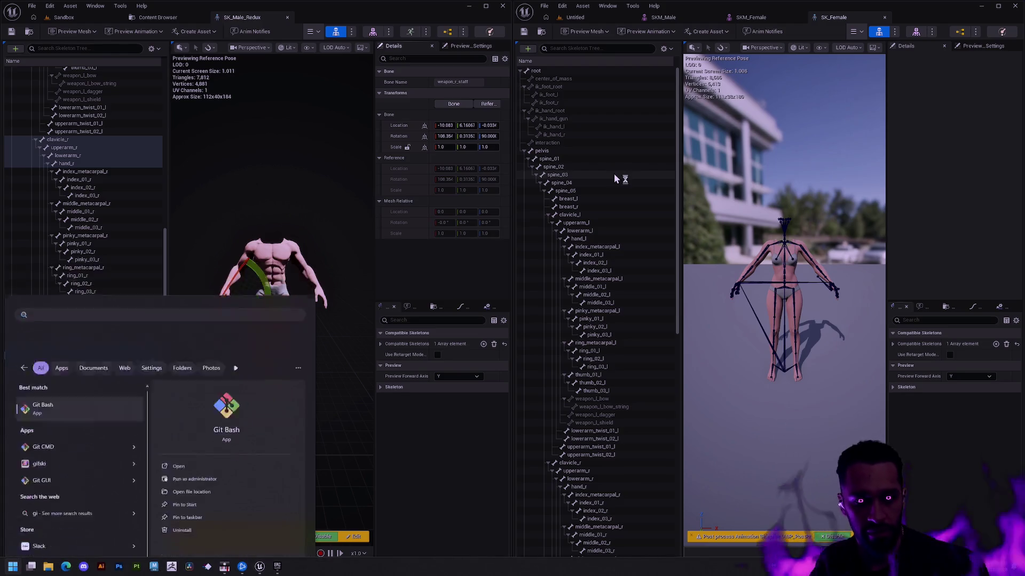
pyautogui.press('Return')
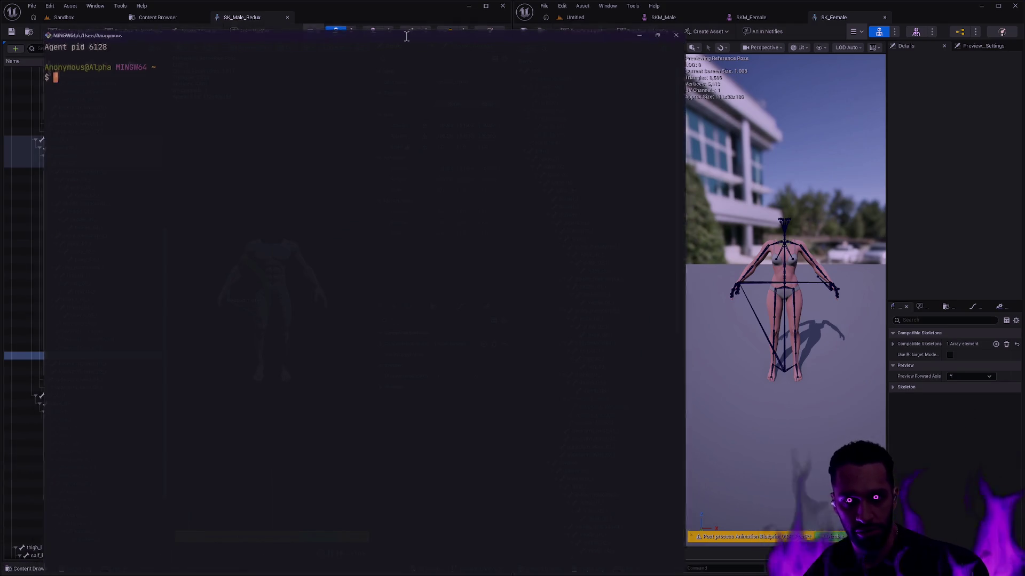
pyautogui.doubleClick(406, 36)
pyautogui.write('v')
pyautogui.press('Return')
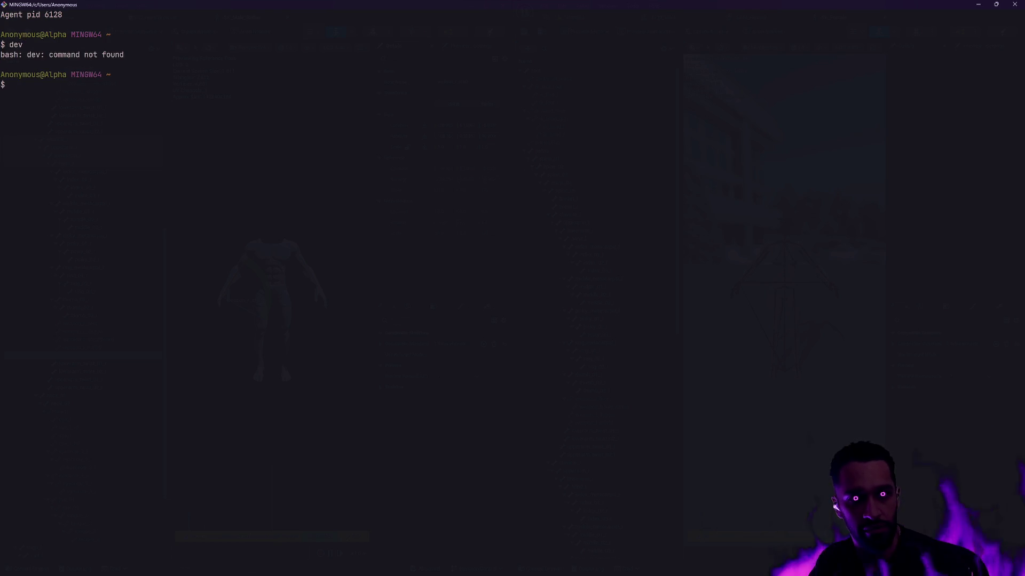
pyautogui.write('cd')
pyautogui.press('Return')
# List the Workspace and UnrealEngine folders, then move up and list the Development folder
pyautogui.write('ll')
pyautogui.press('Return')
pyautogui.write('ue')
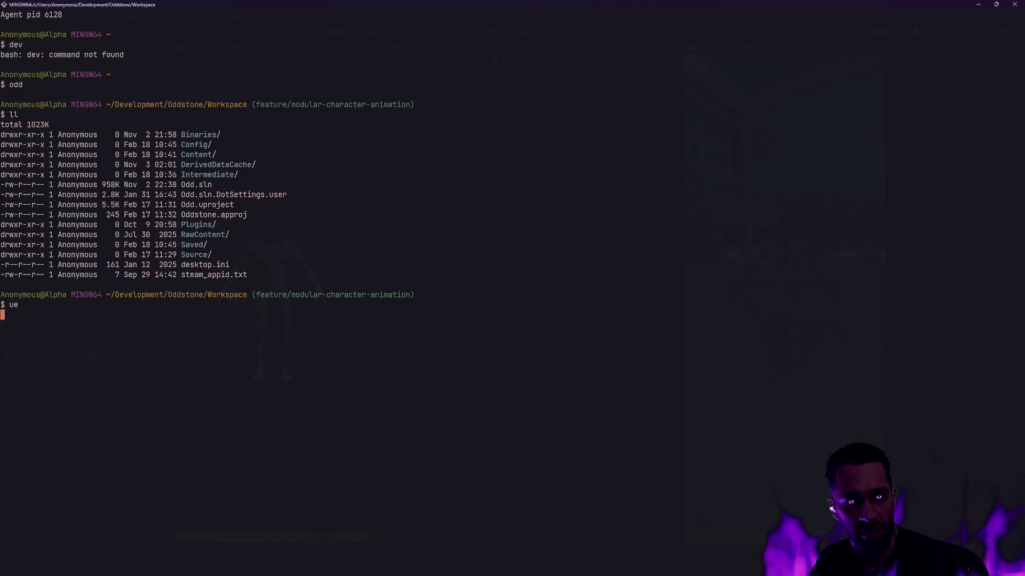
pyautogui.write('ll')
pyautogui.press('Return')
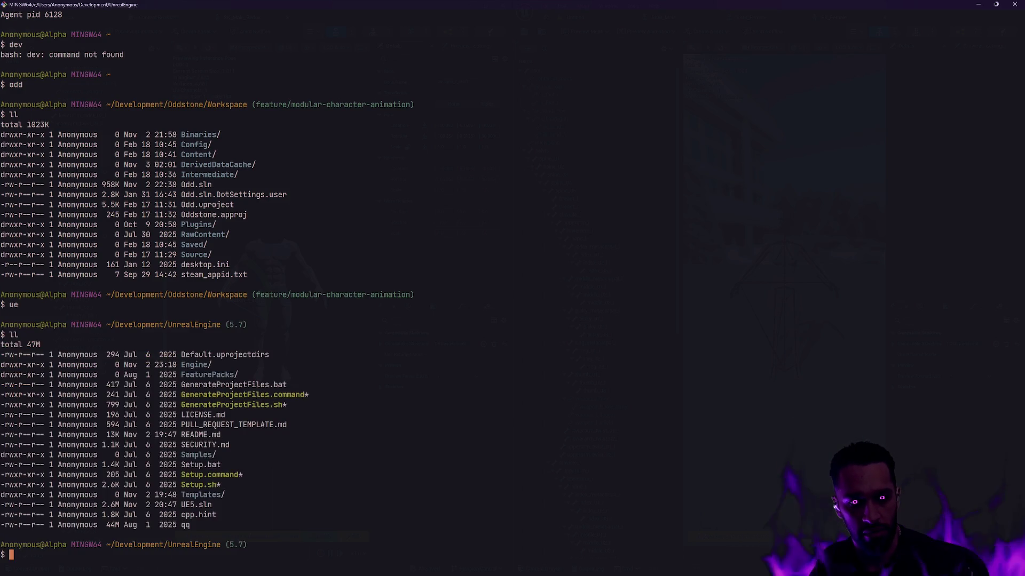
pyautogui.write('cd..')
pyautogui.press('Return')
pyautogui.write('ll')
pyautogui.press('Return')
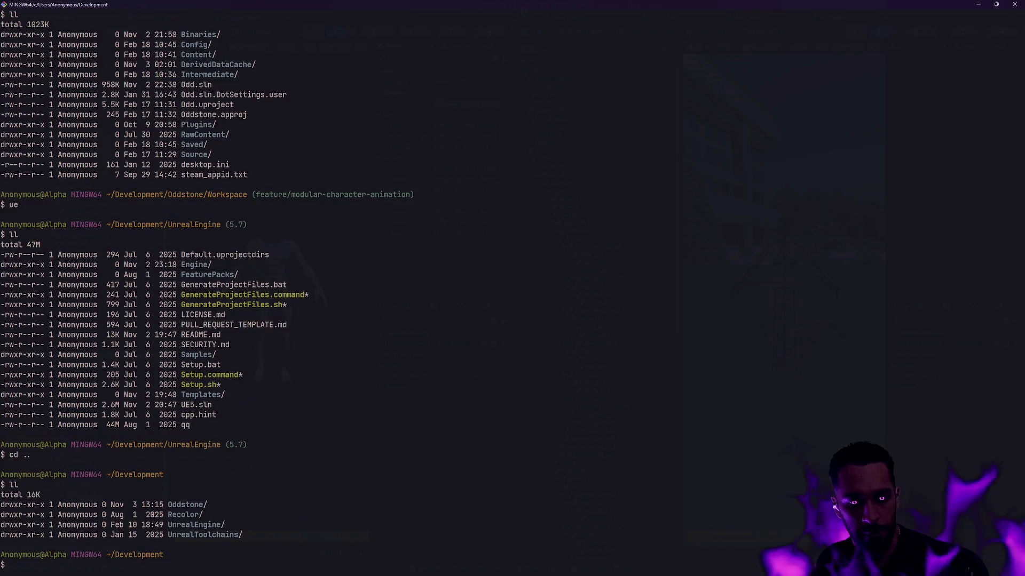
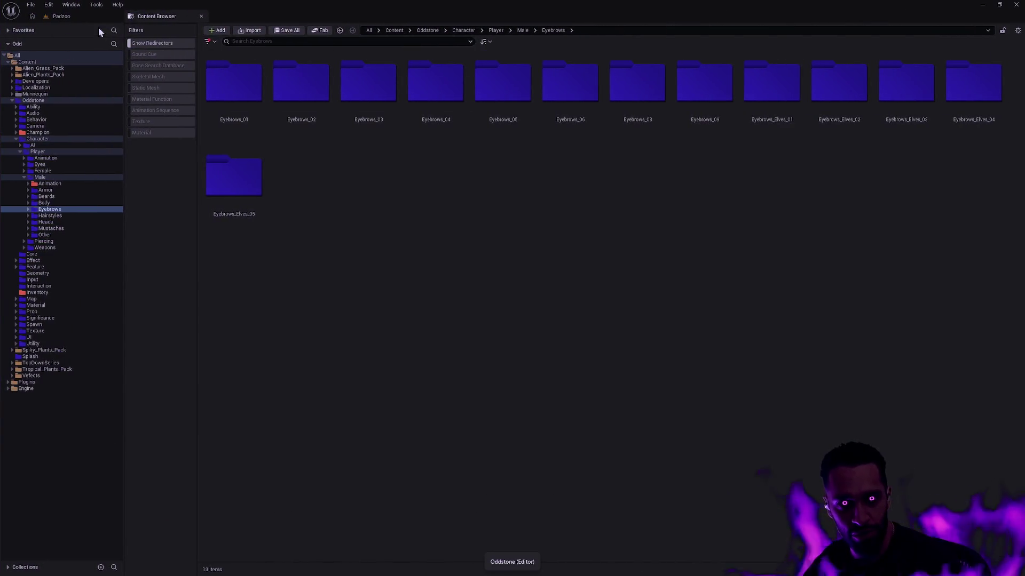
# Start a fullscreen Play-in-Editor session of the Padzoo level
pyautogui.click(58, 16)
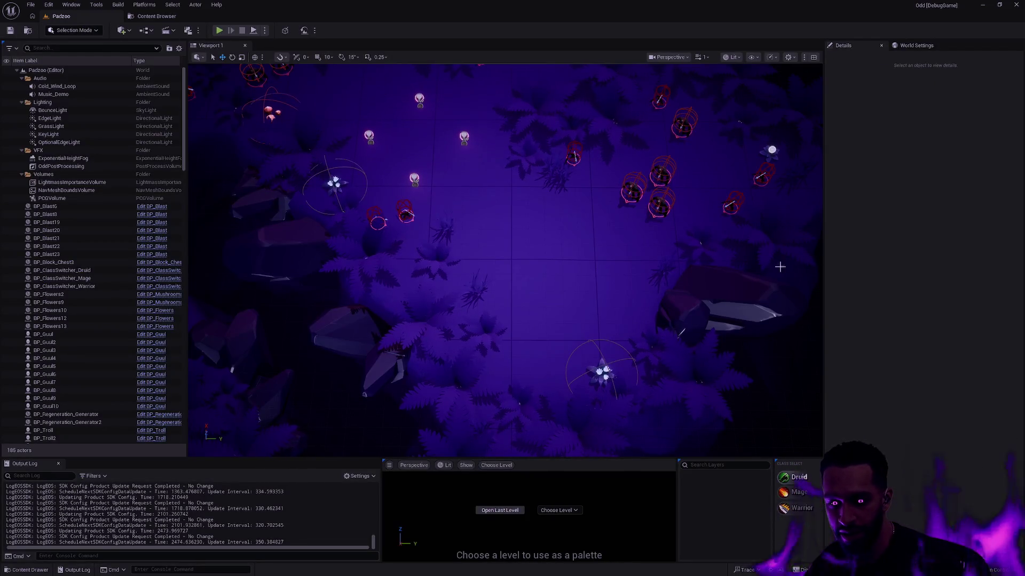
pyautogui.click(219, 31)
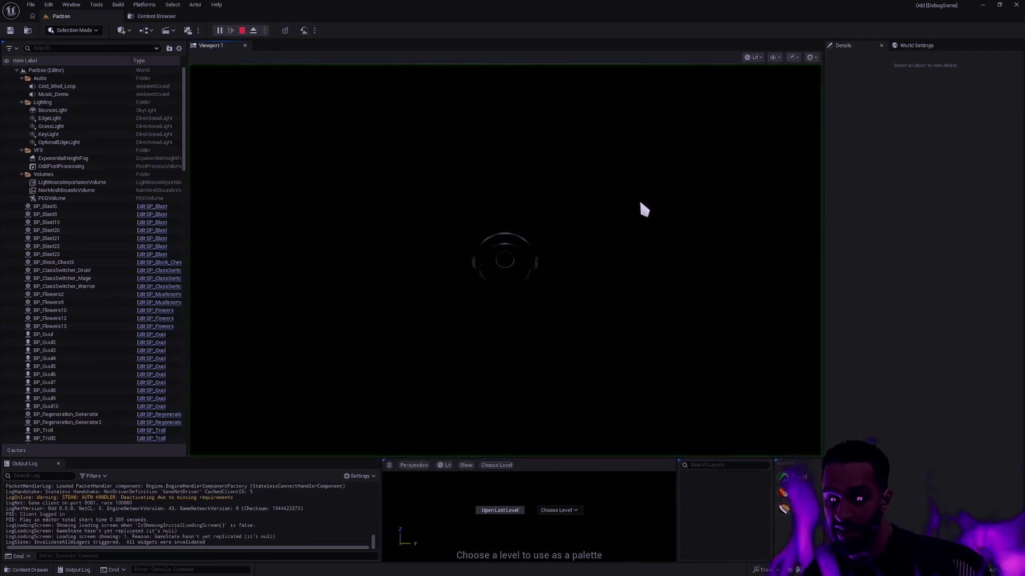
pyautogui.press('F11')
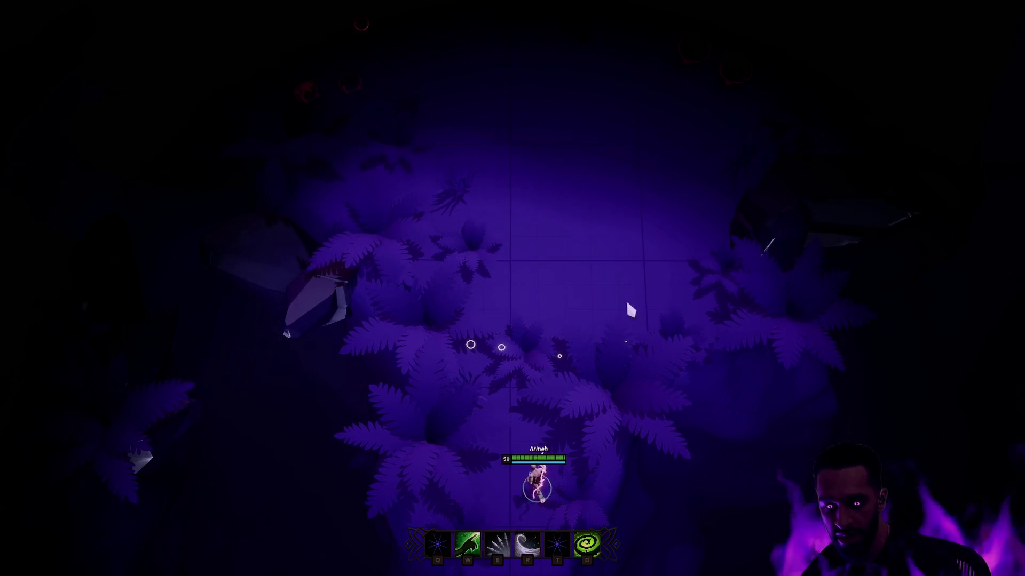
# Fight the enemies using movement, the Q skillshot, projectiles and the E ability, then end play
pyautogui.press('space')
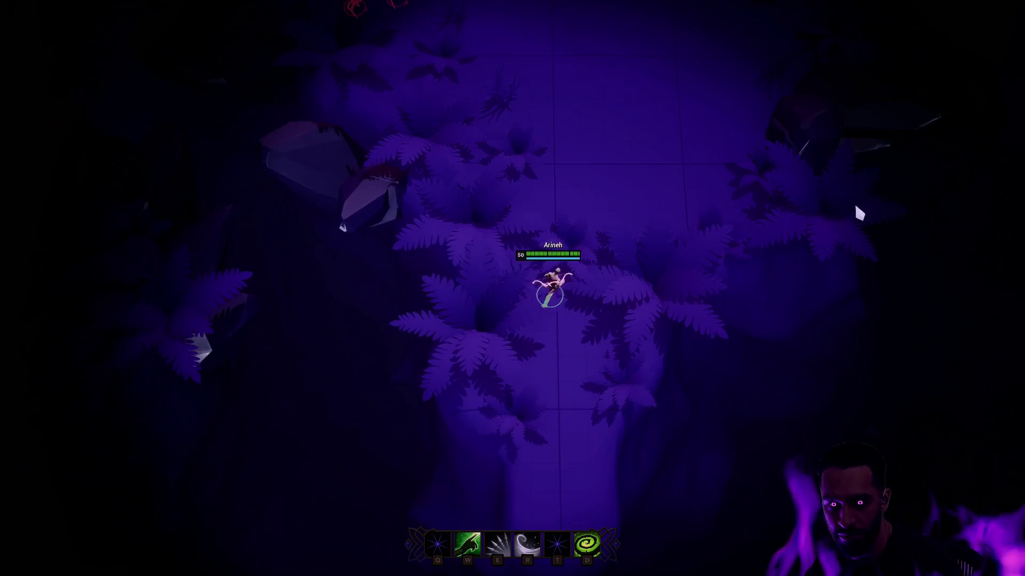
pyautogui.rightClick(617, 377)
pyautogui.rightClick(501, 254)
pyautogui.press('q')
pyautogui.click(599, 176)
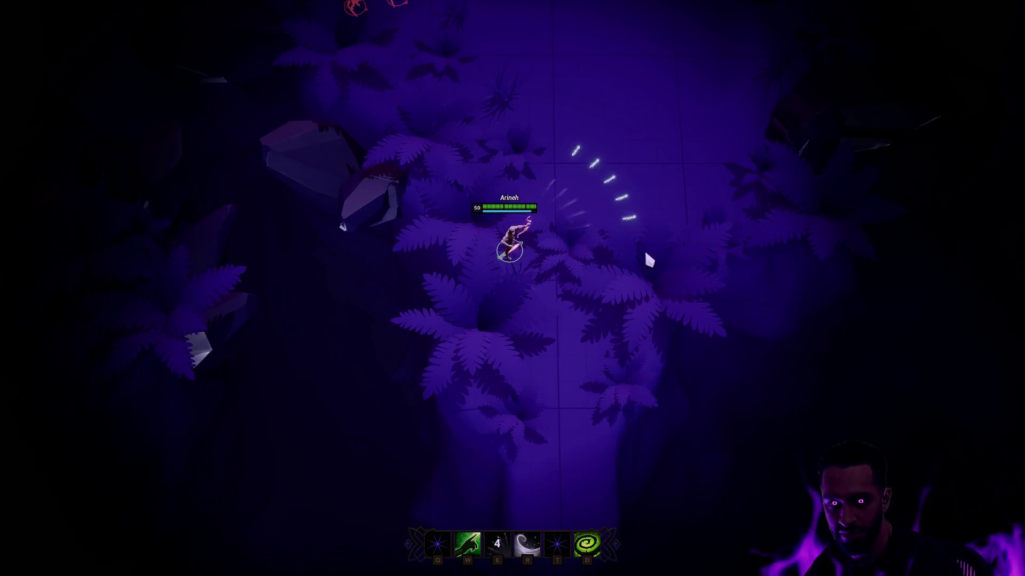
pyautogui.rightClick(594, 309)
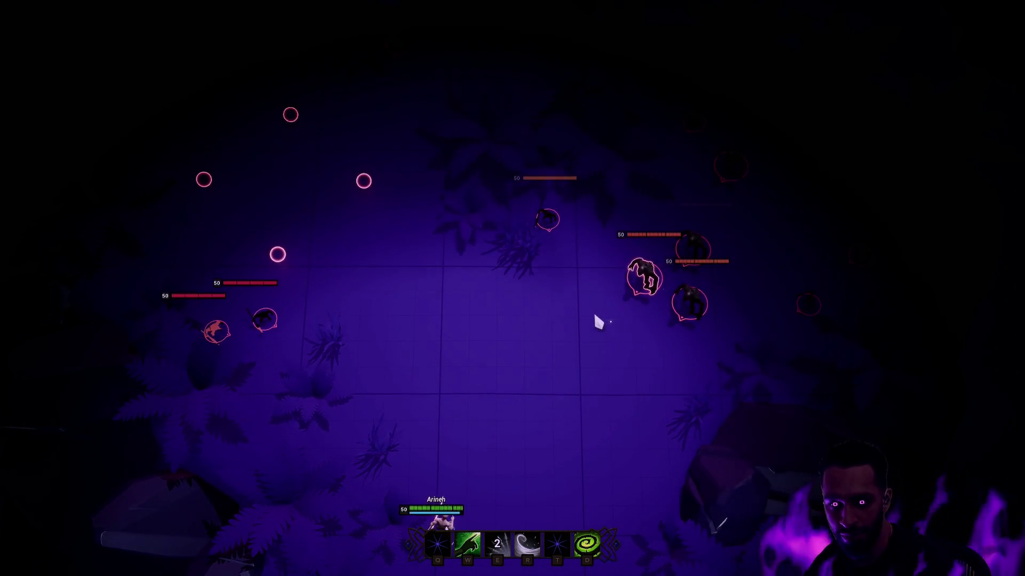
pyautogui.click(585, 317)
pyautogui.rightClick(425, 293)
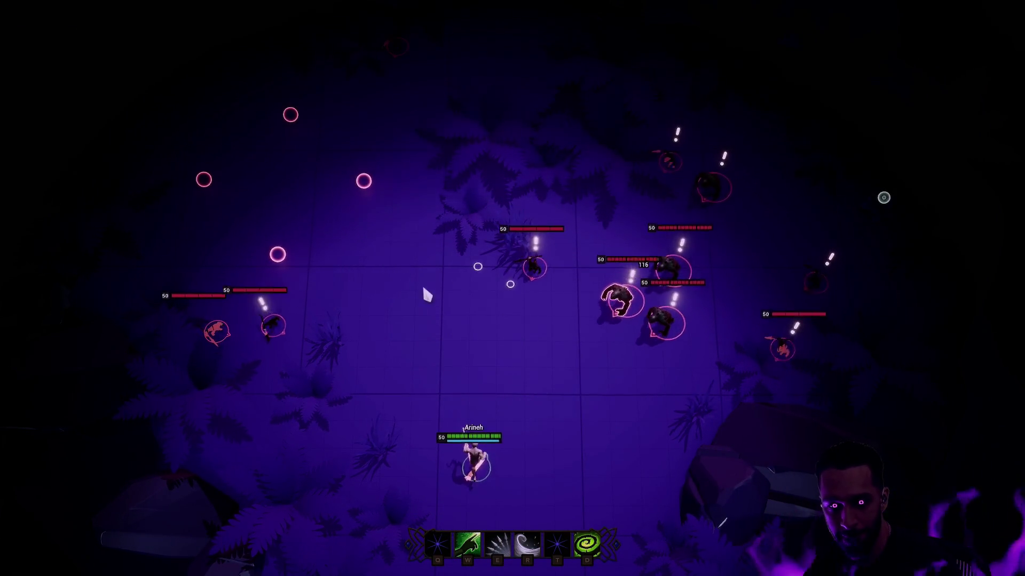
pyautogui.press('space')
pyautogui.press('e')
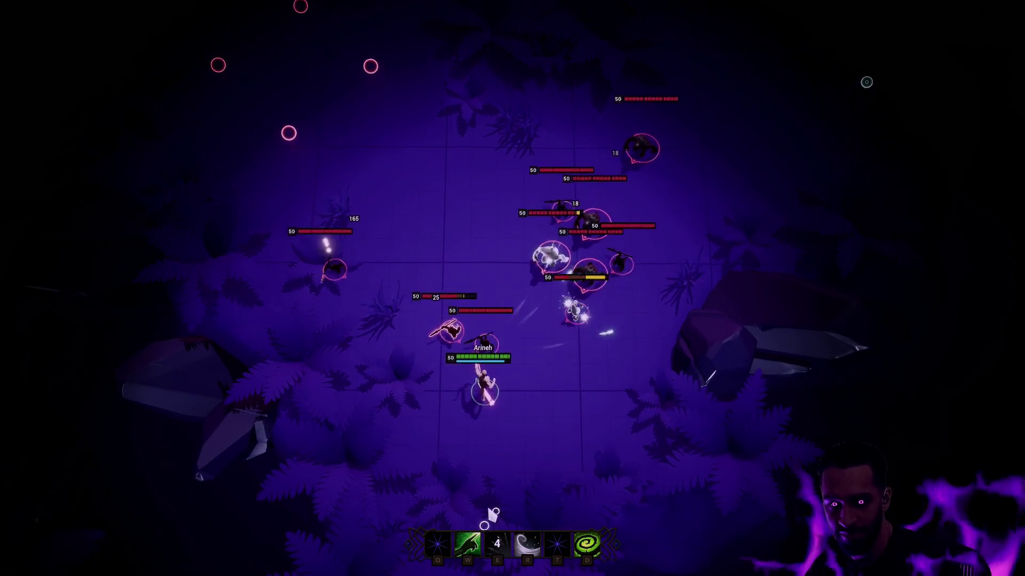
pyautogui.rightClick(513, 486)
pyautogui.press('Escape')
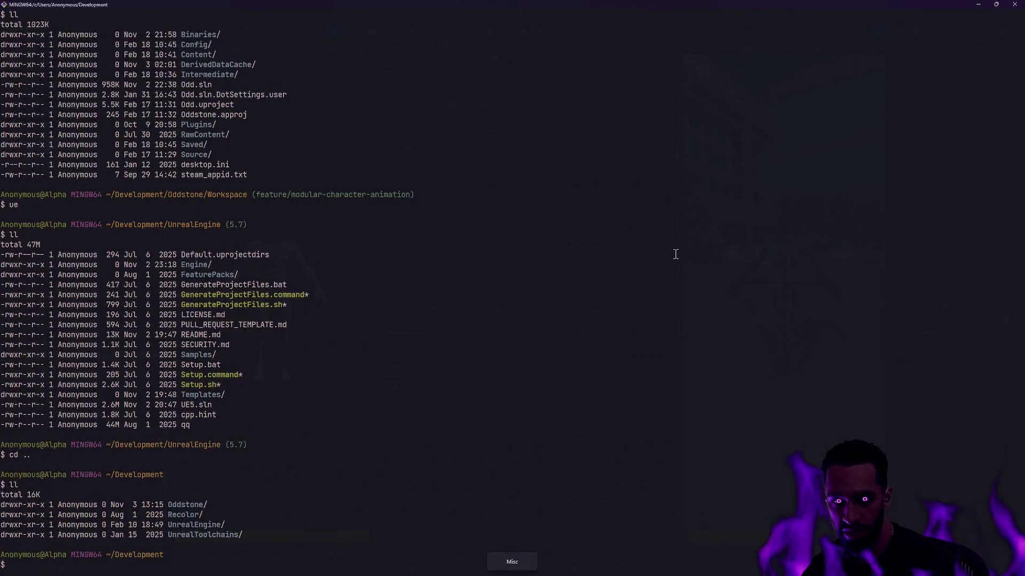
# Minimize the terminal, frame and orbit the SK_Male_Redux mesh, then move to the README desktop
pyautogui.click(980, 7)
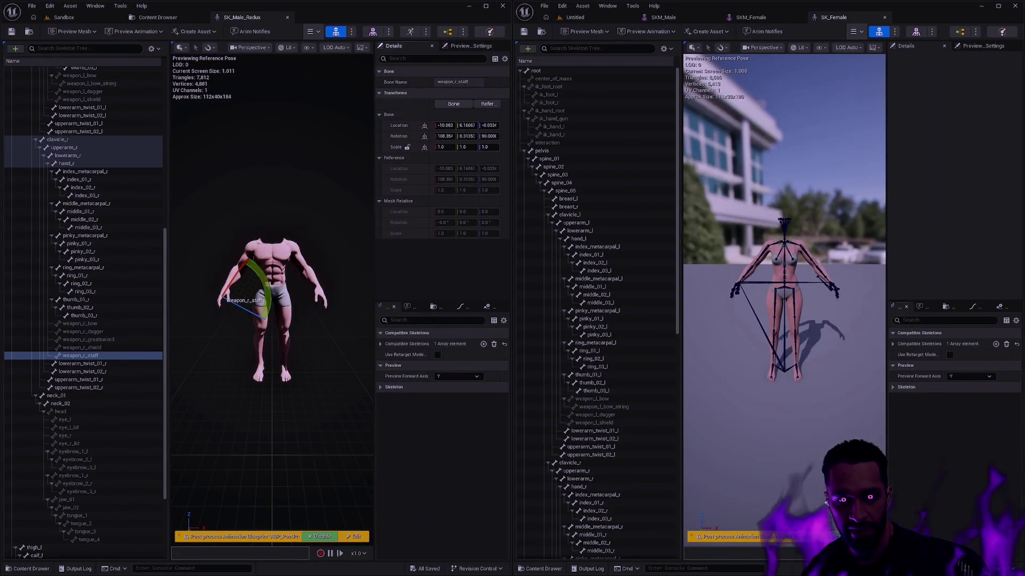
pyautogui.click(296, 339)
pyautogui.press('f')
pyautogui.moveTo(296, 339); pyautogui.dragTo(259, 357)
pyautogui.press('ctrl+super+Right')
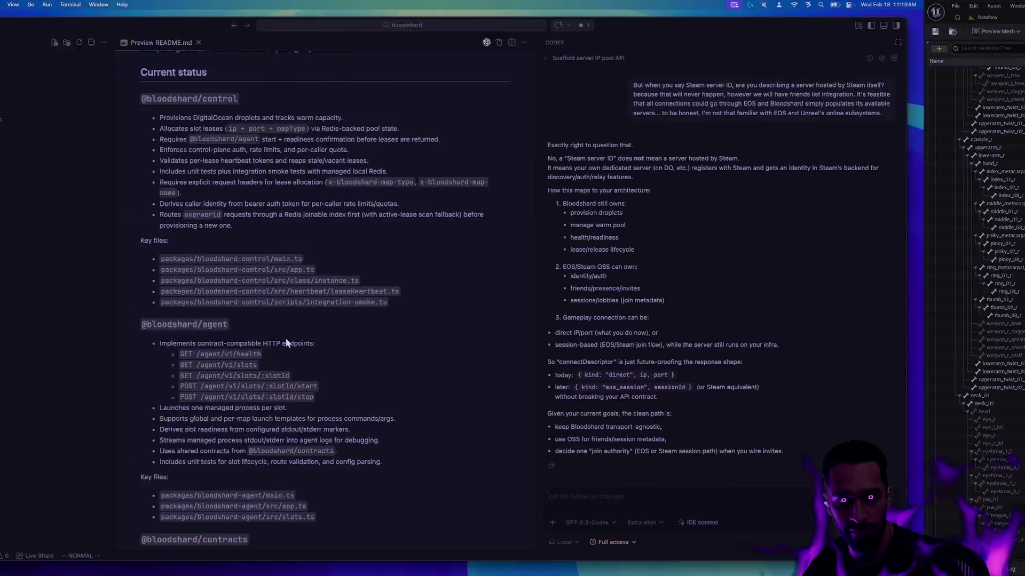
# Switch through Task View to the Main Desktop showing the tldraw board
pyautogui.press('super+Tab')
pyautogui.click(175, 524)
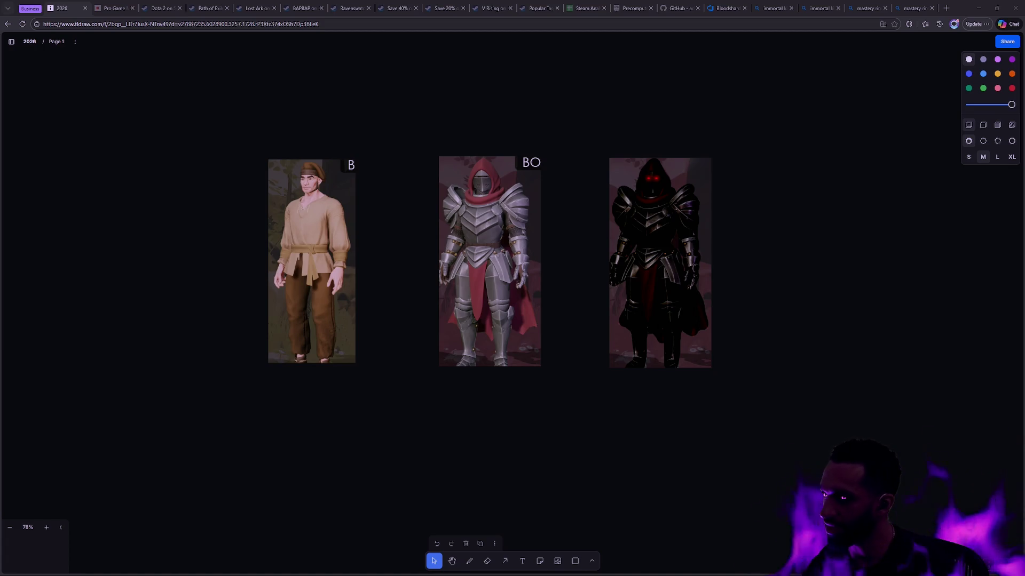
# Paste the Drake meme onto the tldraw board and place it right of the dark knight
pyautogui.click(678, 419)
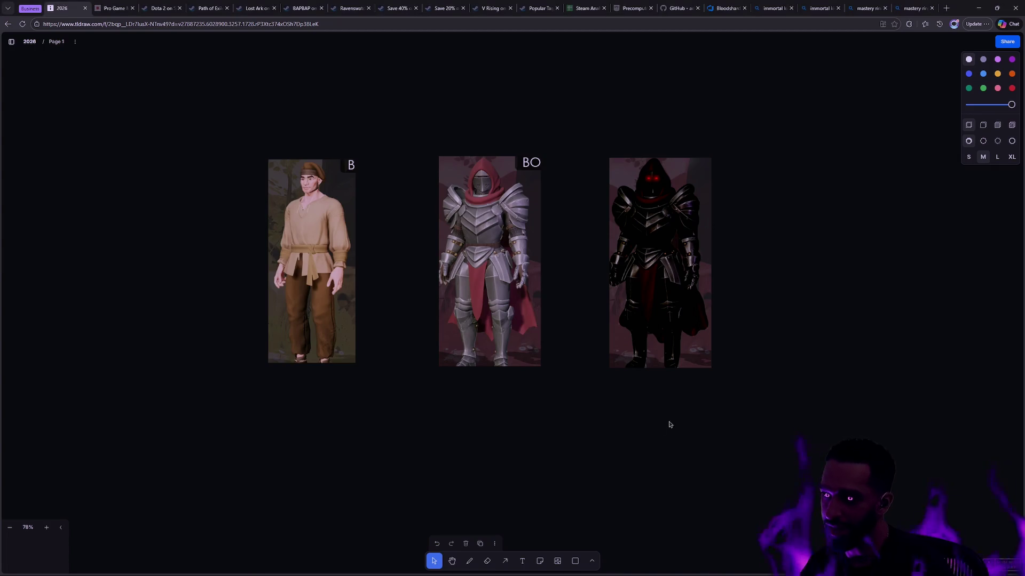
pyautogui.hotkey('ctrl', 'v')
pyautogui.moveTo(477, 358); pyautogui.dragTo(871, 327)
pyautogui.hscroll(5, 441, 442)
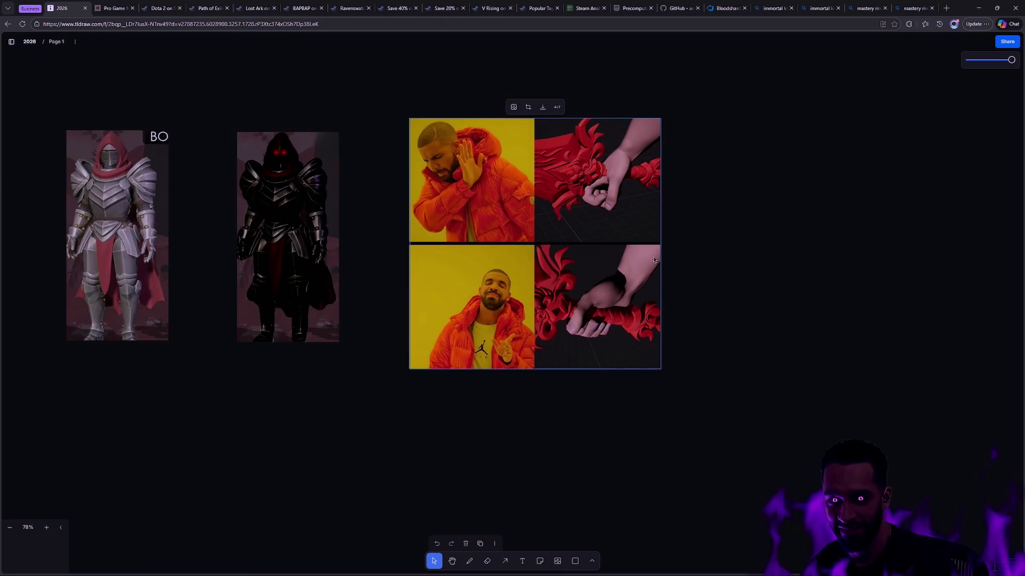
pyautogui.scroll(3, 698, 277)
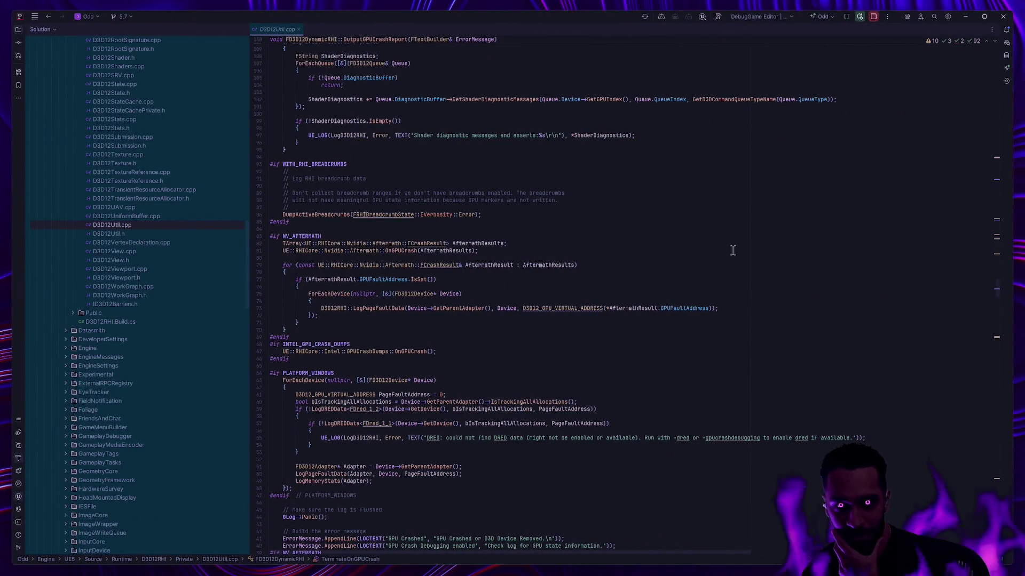
# Cycle through the virtual desktops to reach the macOS desktop with the notes
pyautogui.press('ctrl+super+Right')
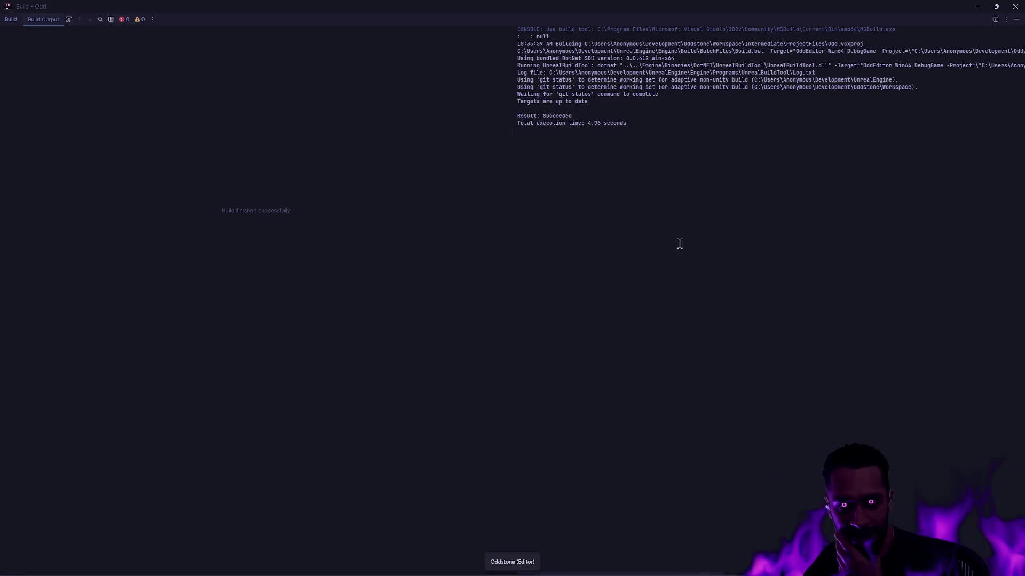
pyautogui.press('super+Tab')
pyautogui.press('Escape')
pyautogui.press('ctrl+super+Right')
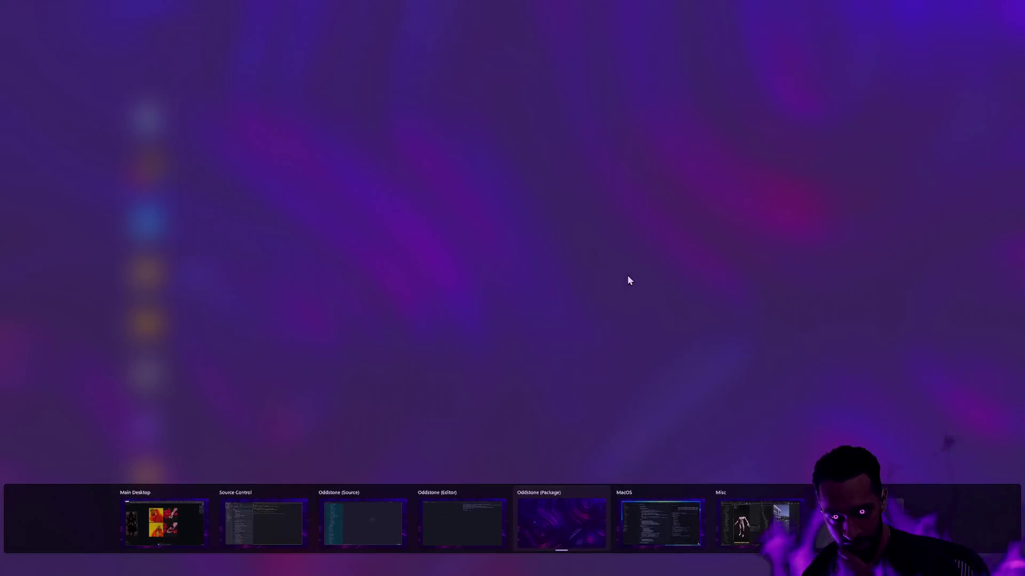
pyautogui.press('ctrl+super+Right')
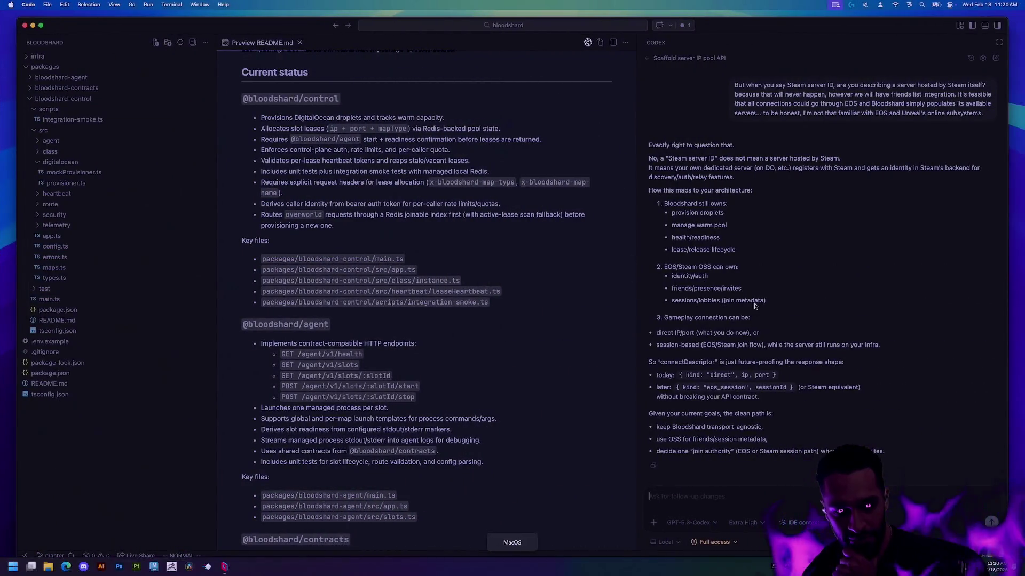
# Move to the next virtual desktop, where the male and female skeleton editors are
pyautogui.press('ctrl+super+Right')
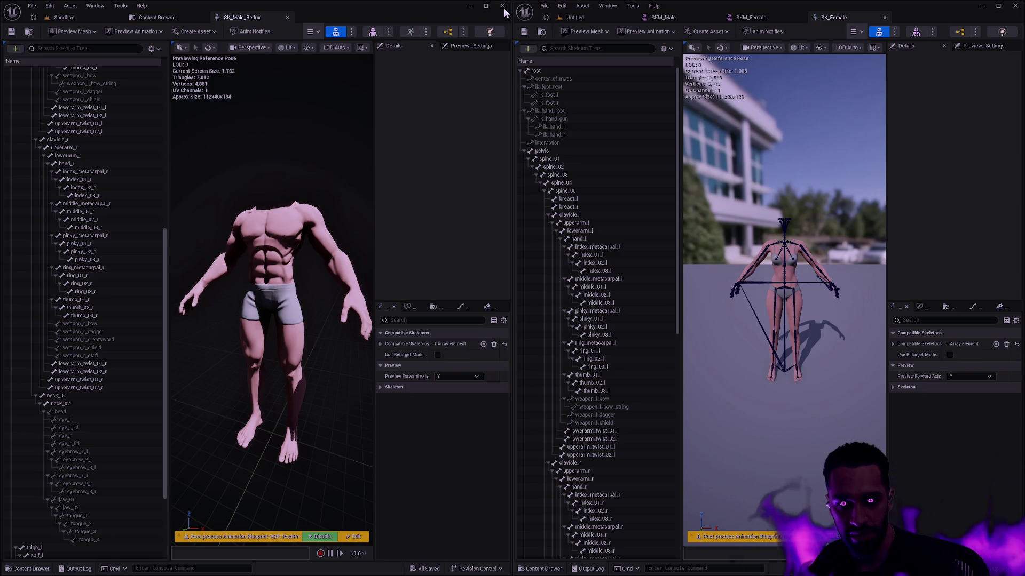
# Close SK_Male_Redux, maximize SK_Female with the Content Drawer, then move to the Package desktop
pyautogui.click(502, 7)
pyautogui.click(998, 6)
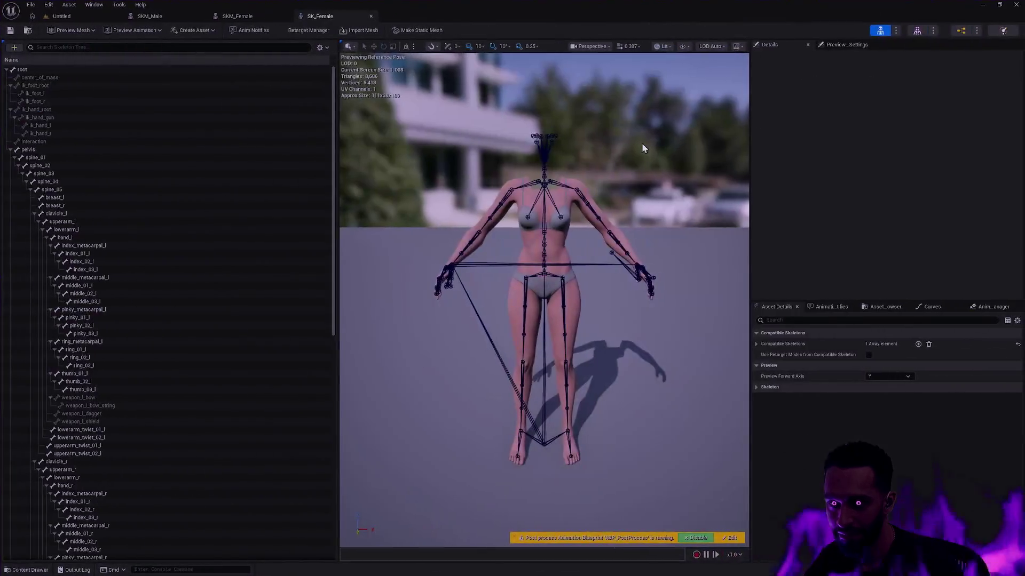
pyautogui.hotkey('ctrl', 'space')
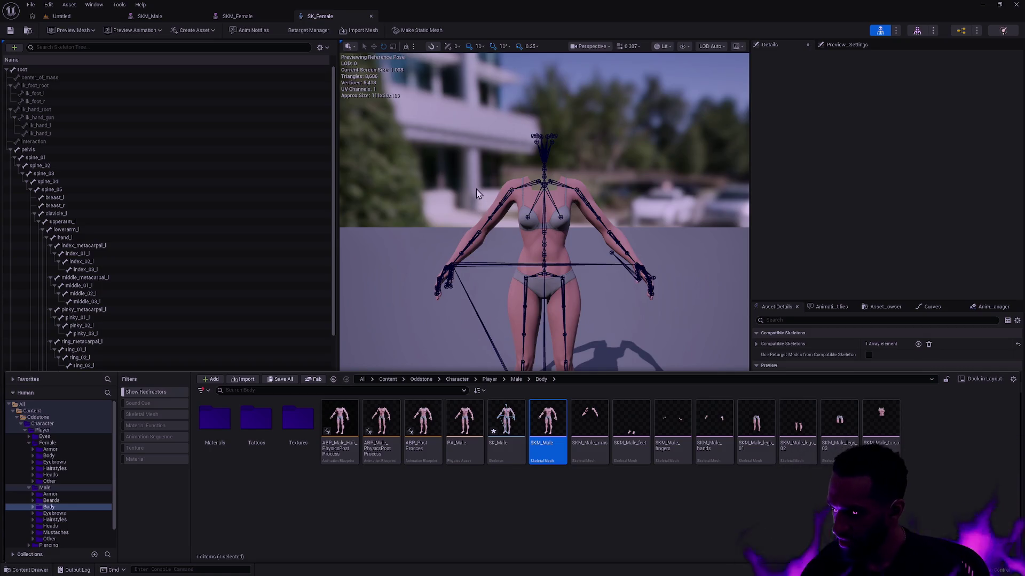
pyautogui.hotkey('ctrl', 'Left')
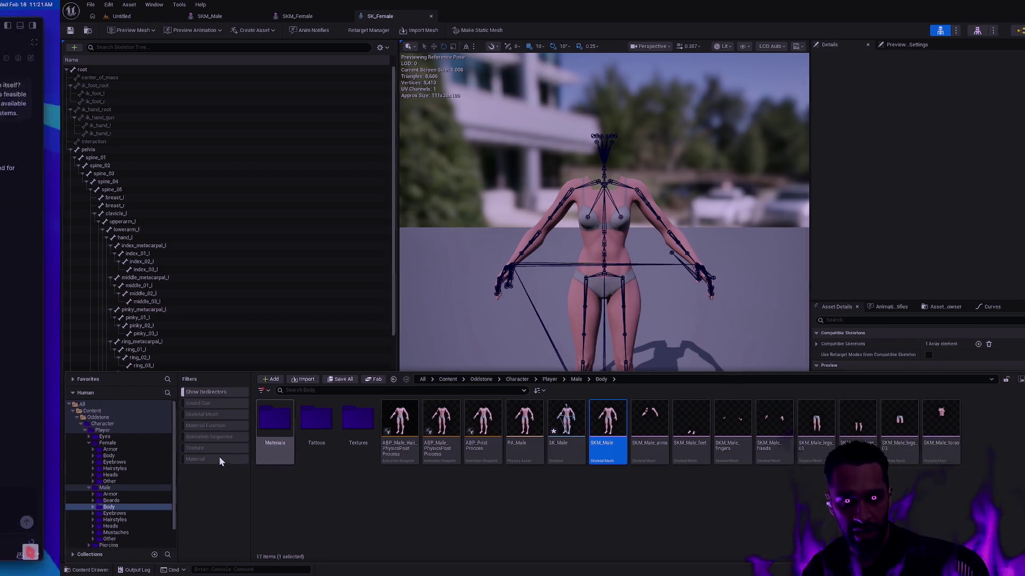
pyautogui.press('ctrl+super+Left')
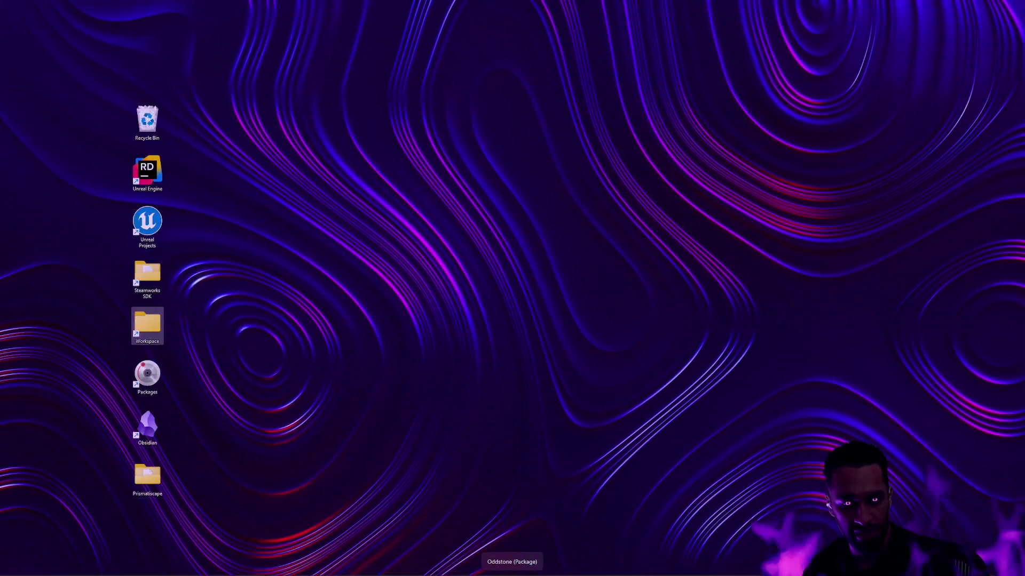
# Switch through Task View to the Oddstone (Editor) desktop, previewing Source Control on the way
pyautogui.moveTo(31, 569)
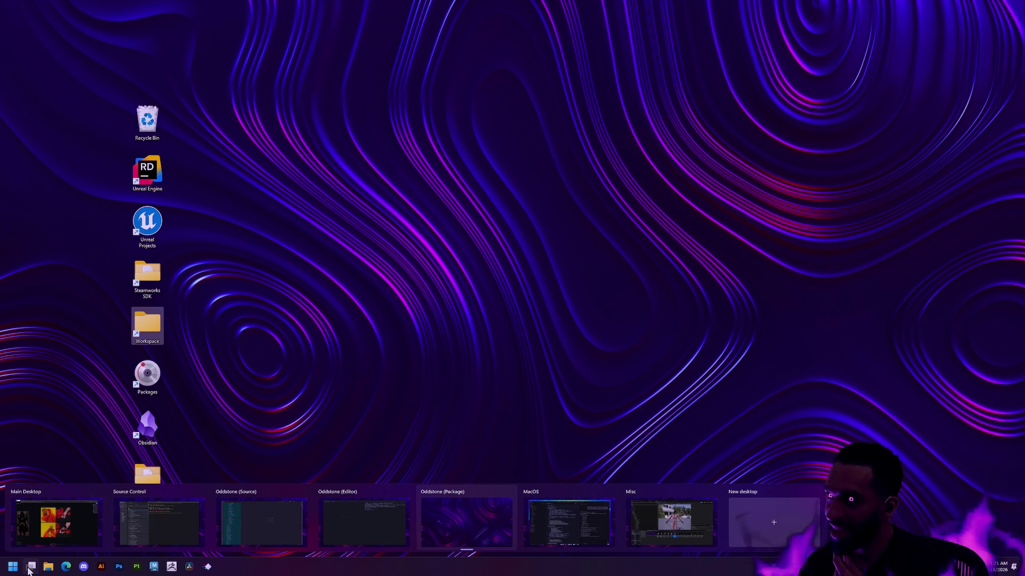
pyautogui.click(32, 568)
pyautogui.click(32, 568)
pyautogui.click(32, 568)
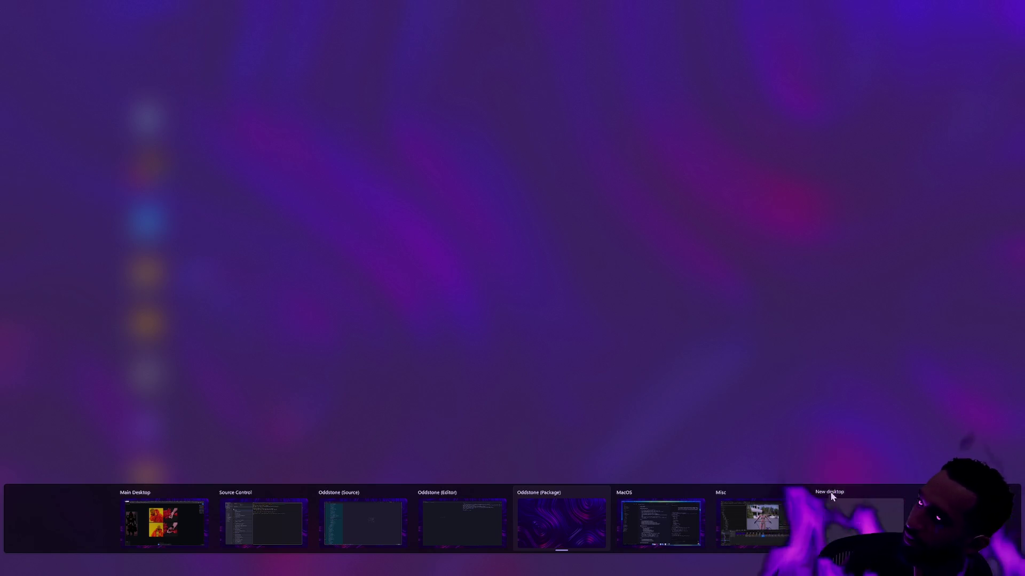
pyautogui.click(264, 520)
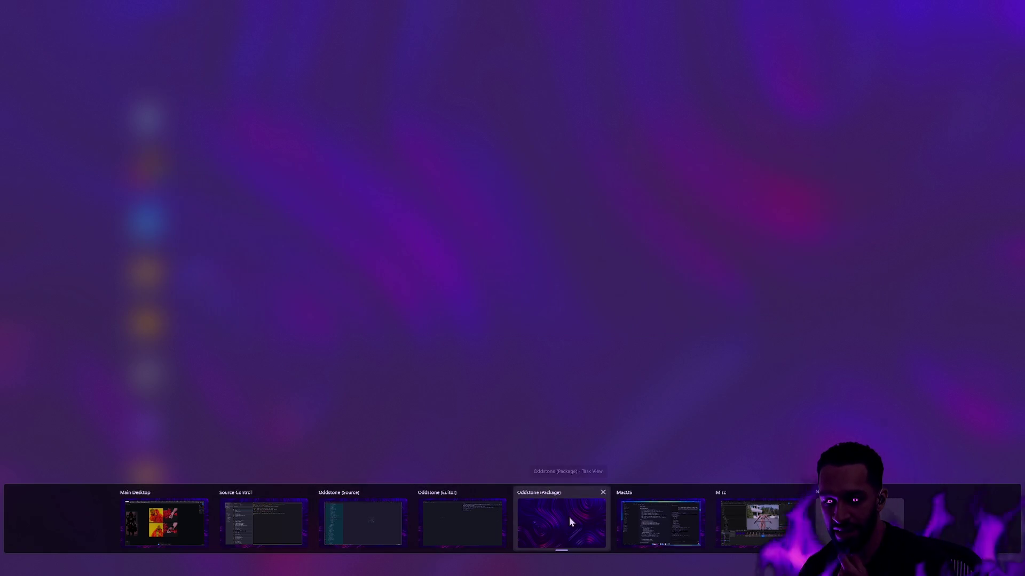
pyautogui.click(497, 516)
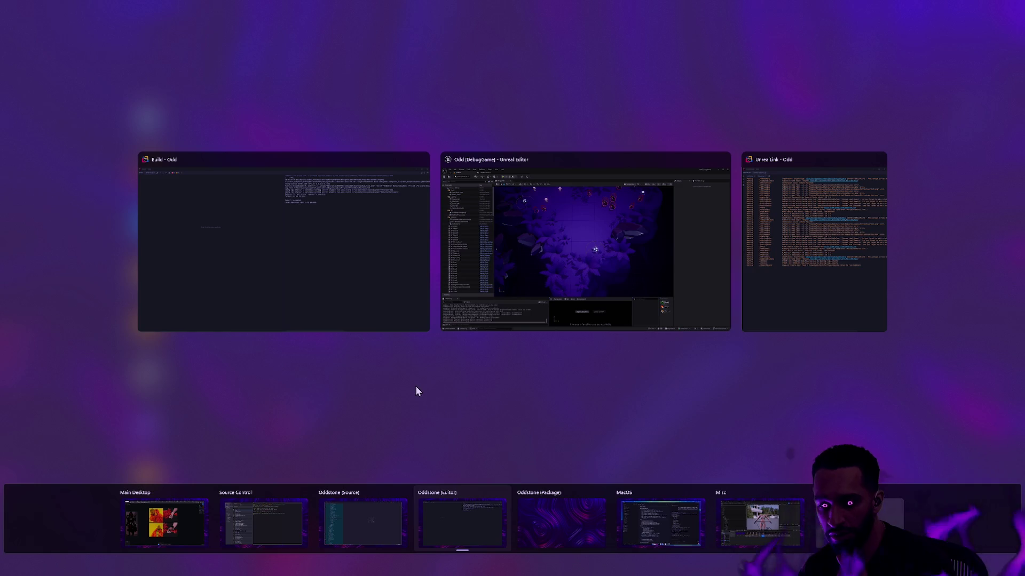
pyautogui.click(416, 389)
pyautogui.press('ctrl+super+Left')
pyautogui.press('ctrl+super+Left')
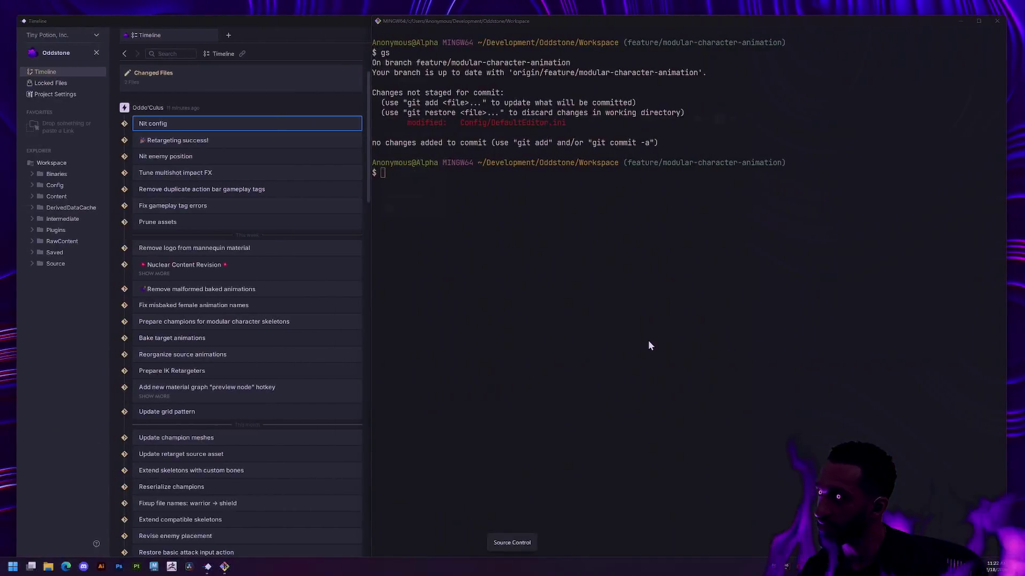
# Move to the next desktop and bring up the Task View overview of all desktops
pyautogui.press('ctrl+super+Right')
pyautogui.press('super+Tab')
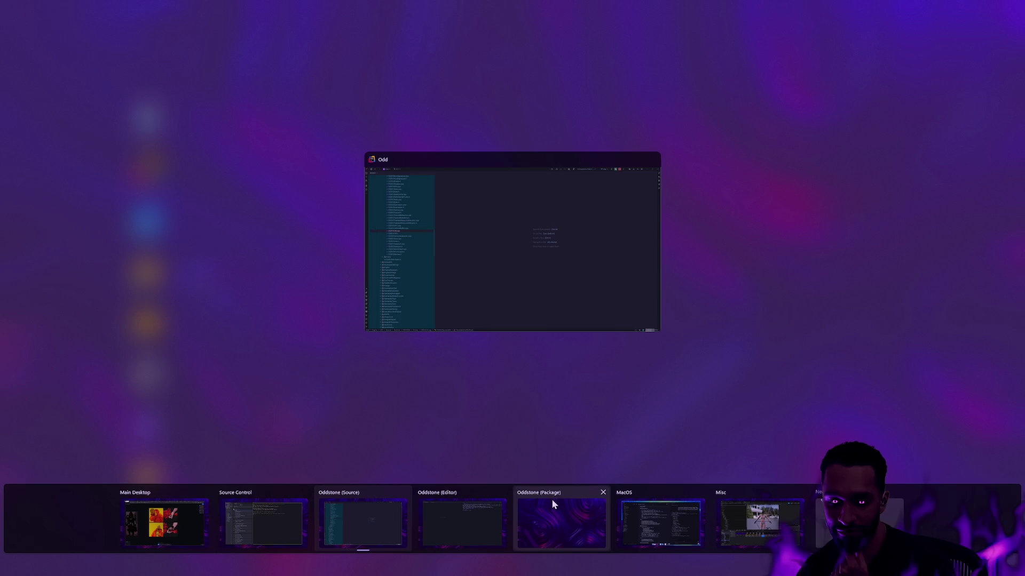
# Pick the desktop where Unreal Editor has SK_Female open
pyautogui.click(669, 520)
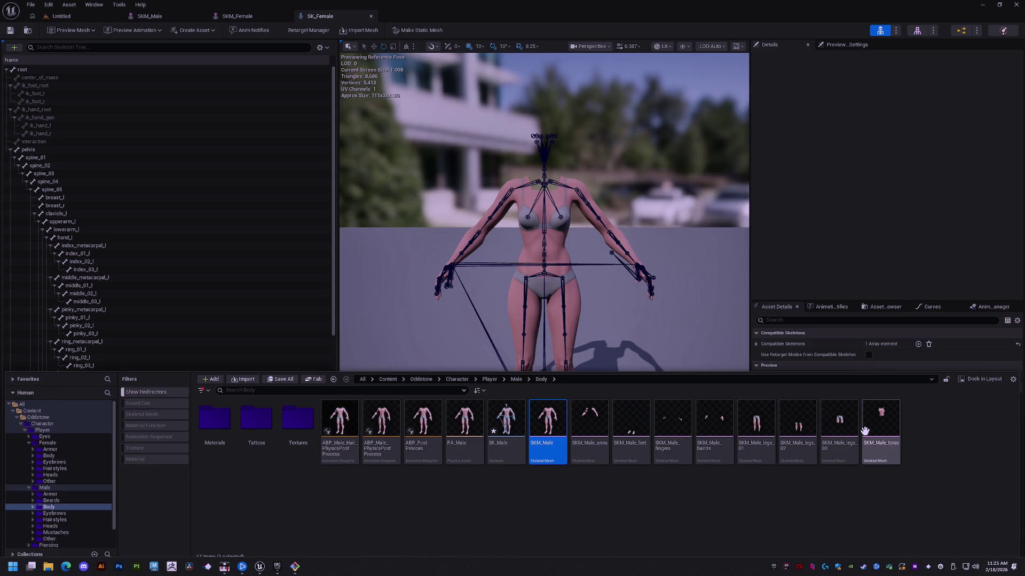
pyautogui.moveTo(865, 430)
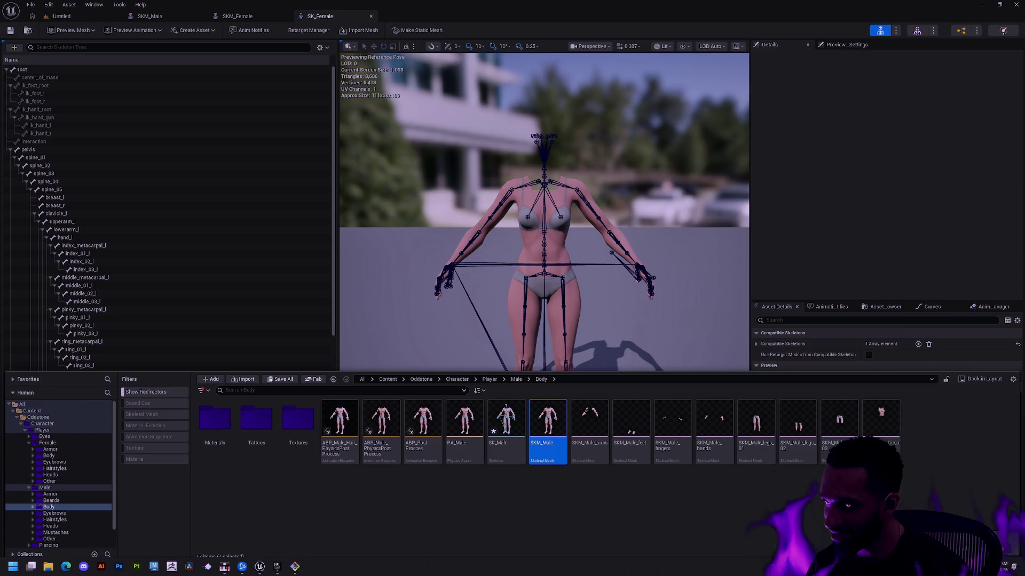
pyautogui.hotkey('ctrl', 'space')
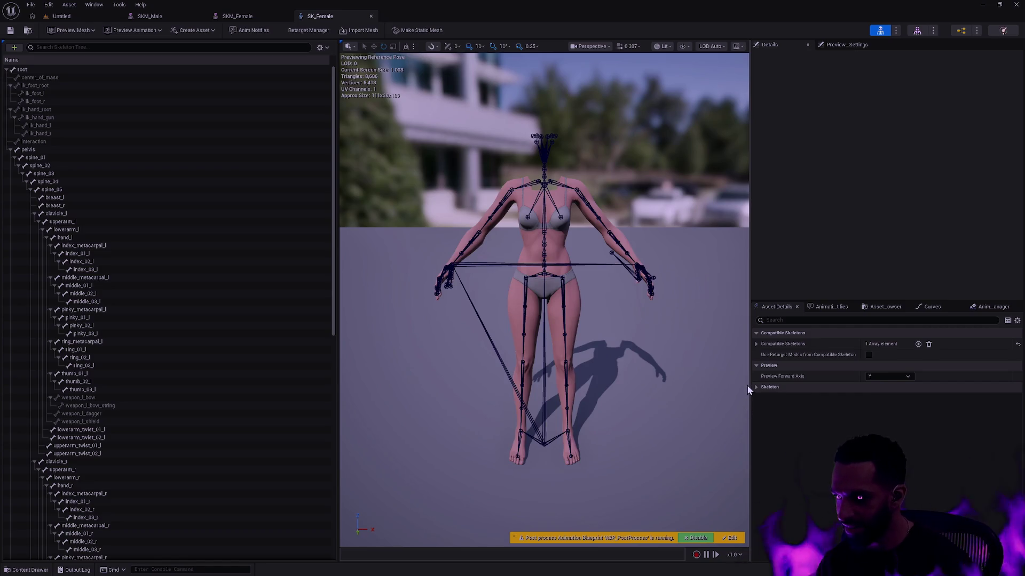
# Bring up the Windows Start menu over the SK_Female skeleton editor
pyautogui.press('super')
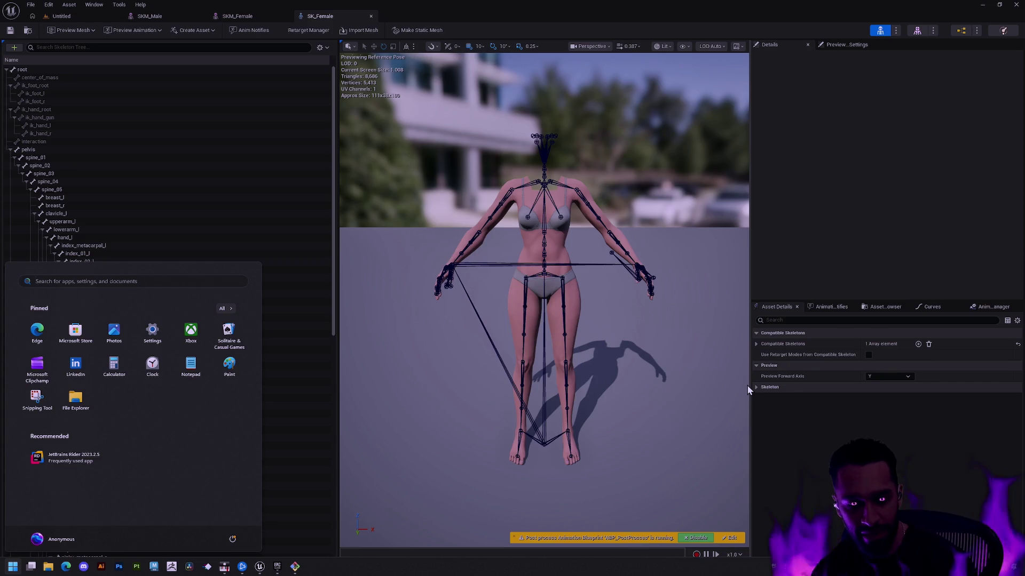
# Search the Start menu for Photoshop and dismiss it without launching anything
pyautogui.write('photo')
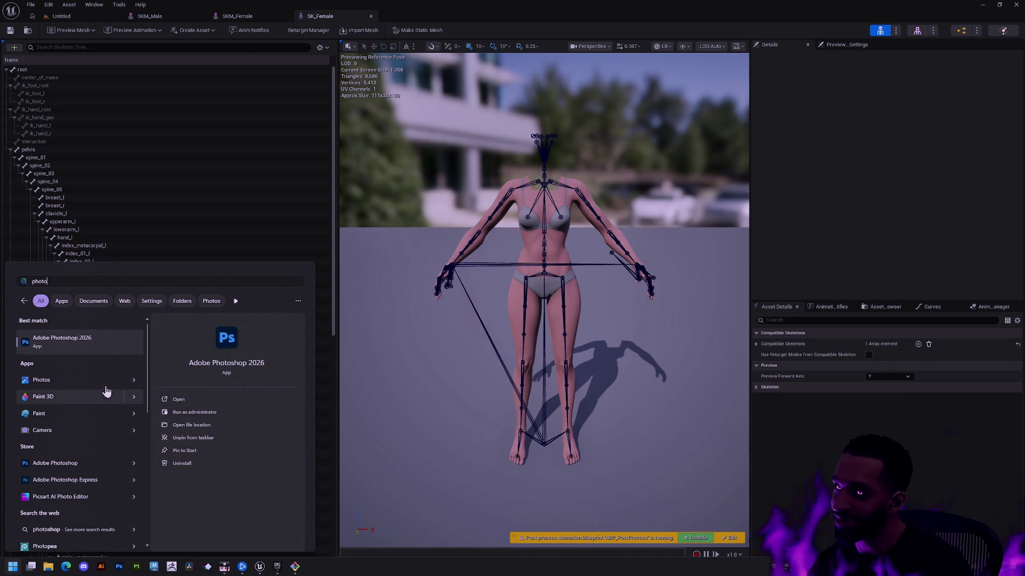
pyautogui.press('Escape')
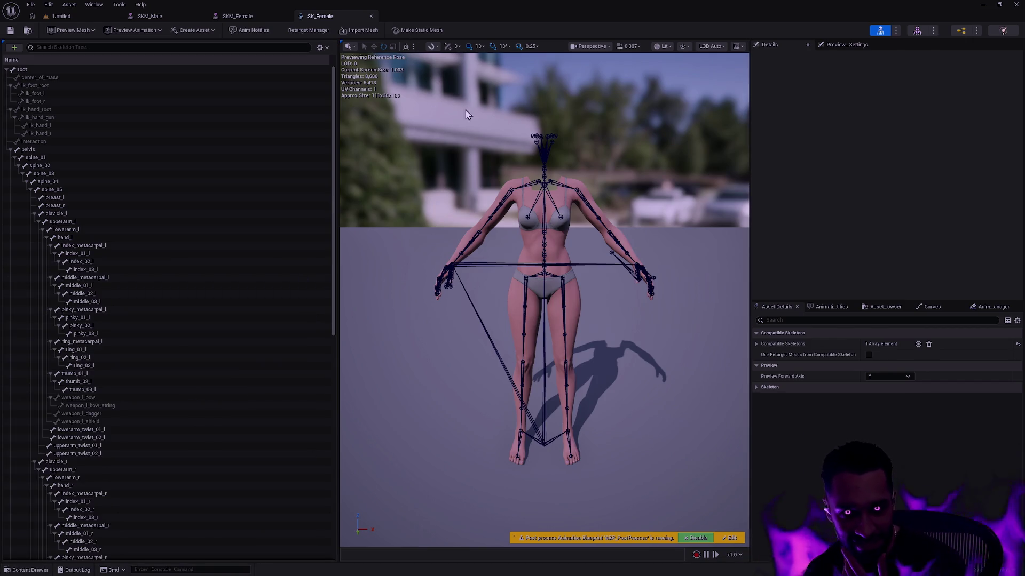
pyautogui.scroll(-2, 628, 290)
# Reopen the Content Drawer, select SK_Male, then bring the Git Bash terminal forward
pyautogui.hotkey('ctrl', 'space')
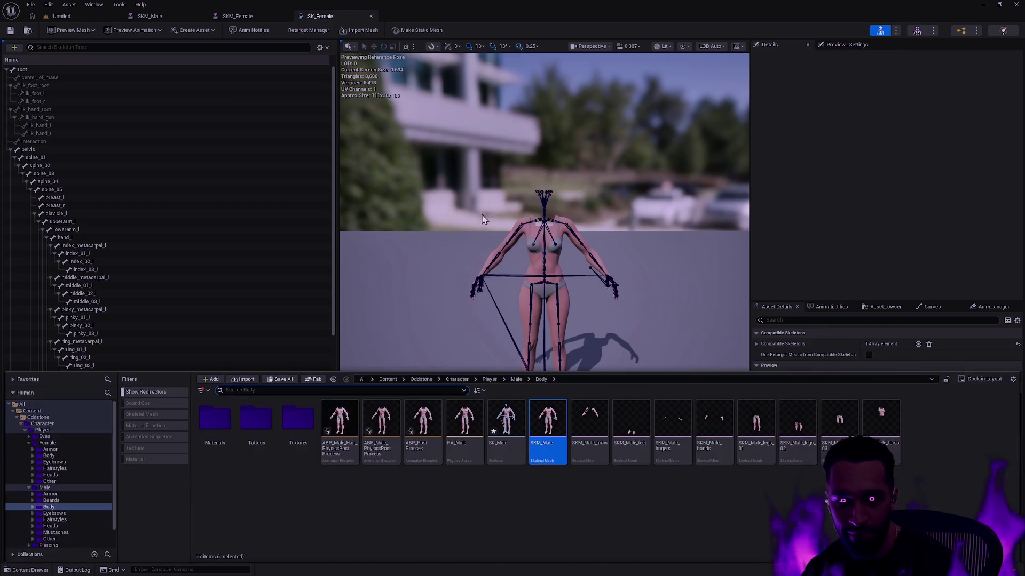
pyautogui.click(507, 454)
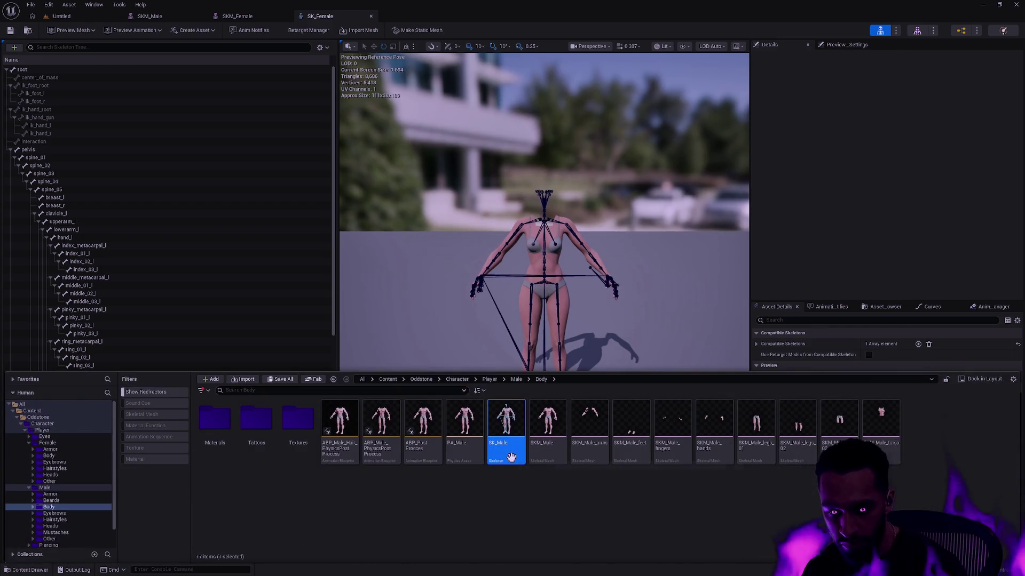
pyautogui.hotkey('alt', 'Tab')
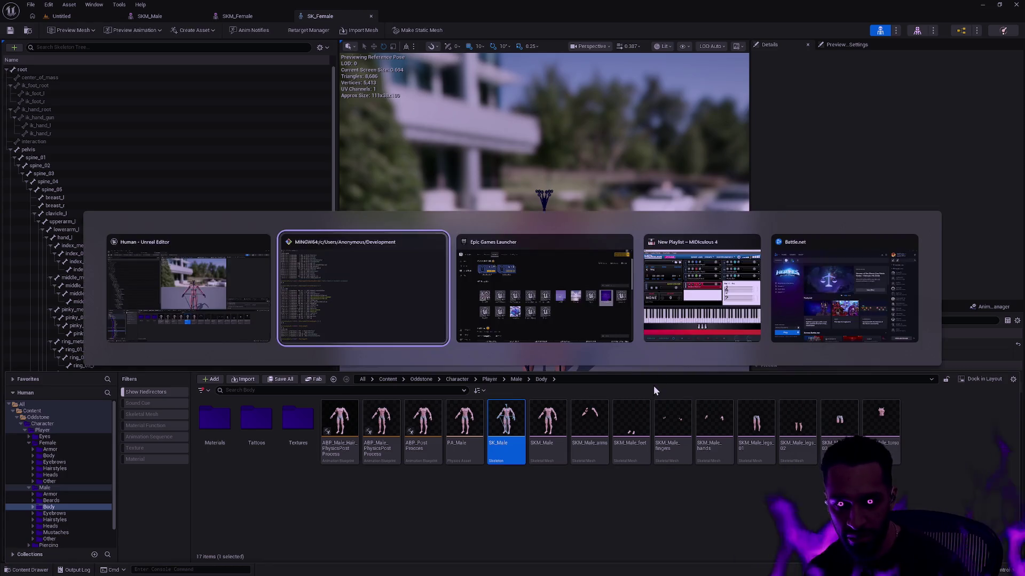
pyautogui.hotkey('alt', 'Tab')
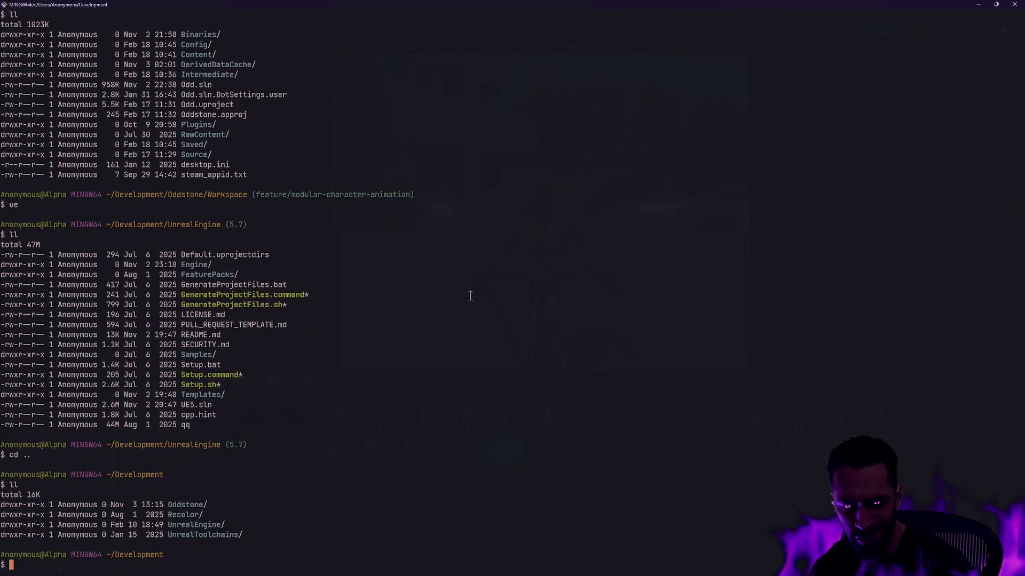
# Navigate into ~/Documents/Unreal Projects/Human and list its contents
pyautogui.write('cd ~/')
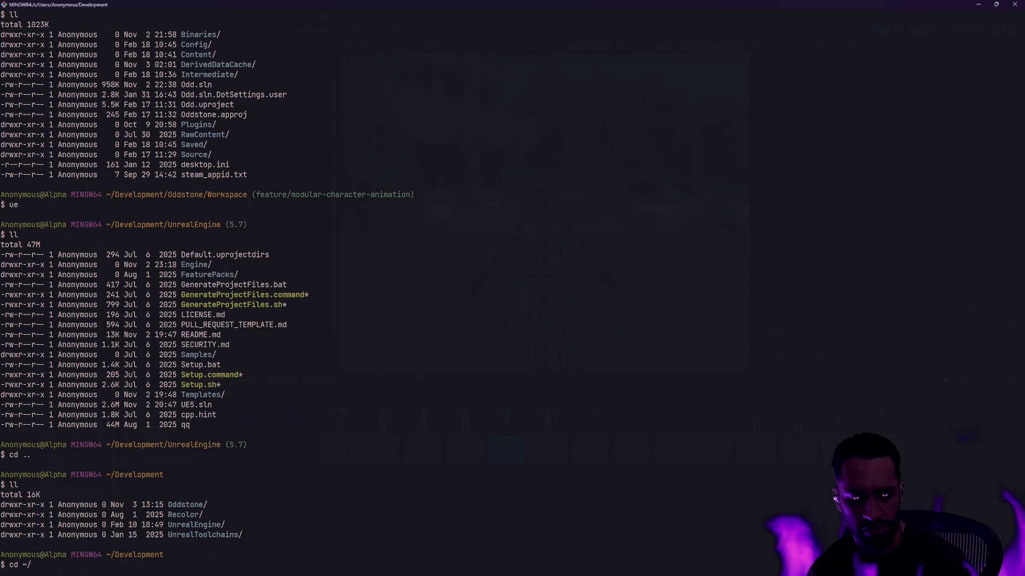
pyautogui.write('Documents/Unre')
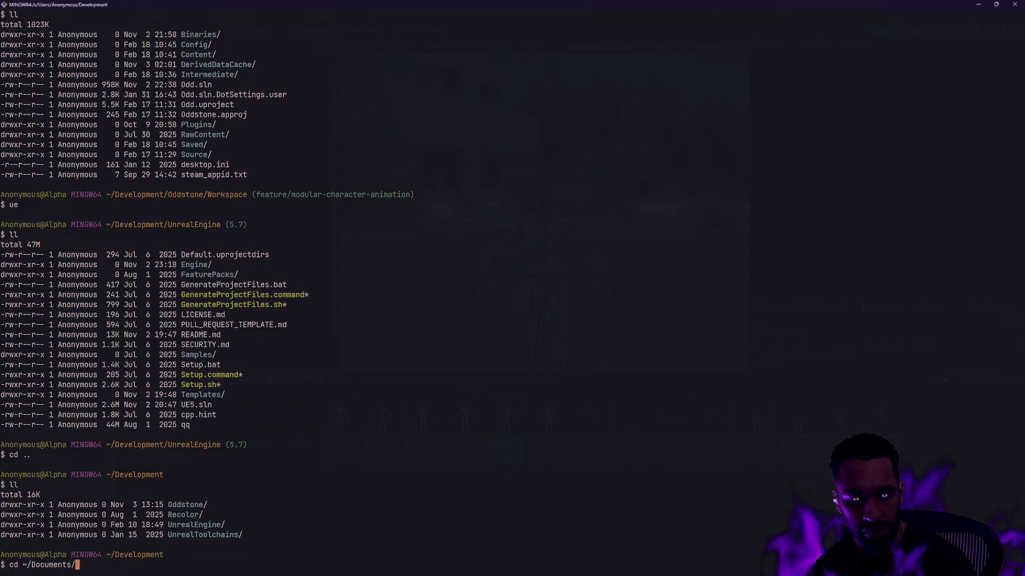
pyautogui.press('Tab')
pyautogui.press('Return')
pyautogui.write('ll')
pyautogui.press('Return')
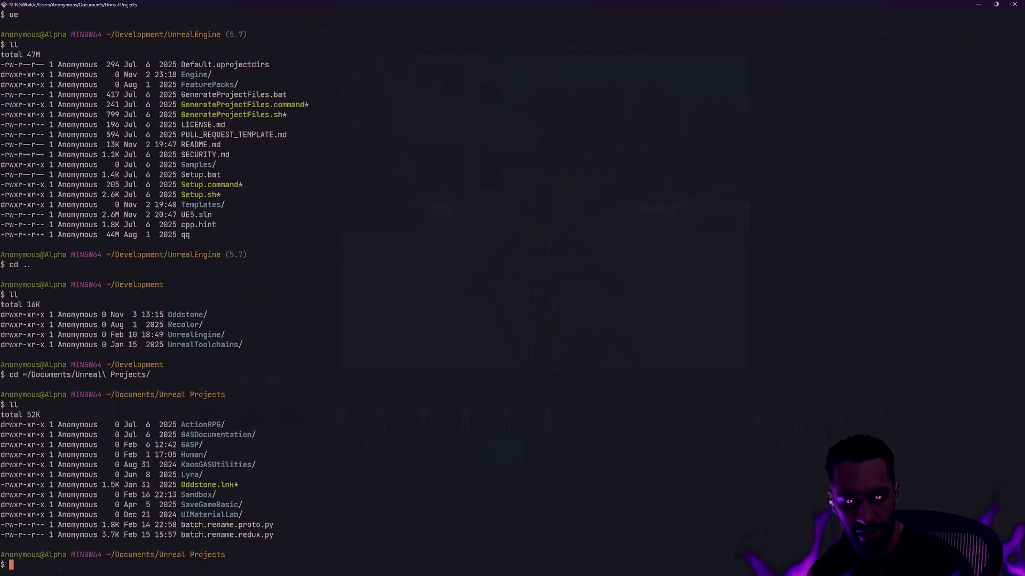
pyautogui.write('Human/')
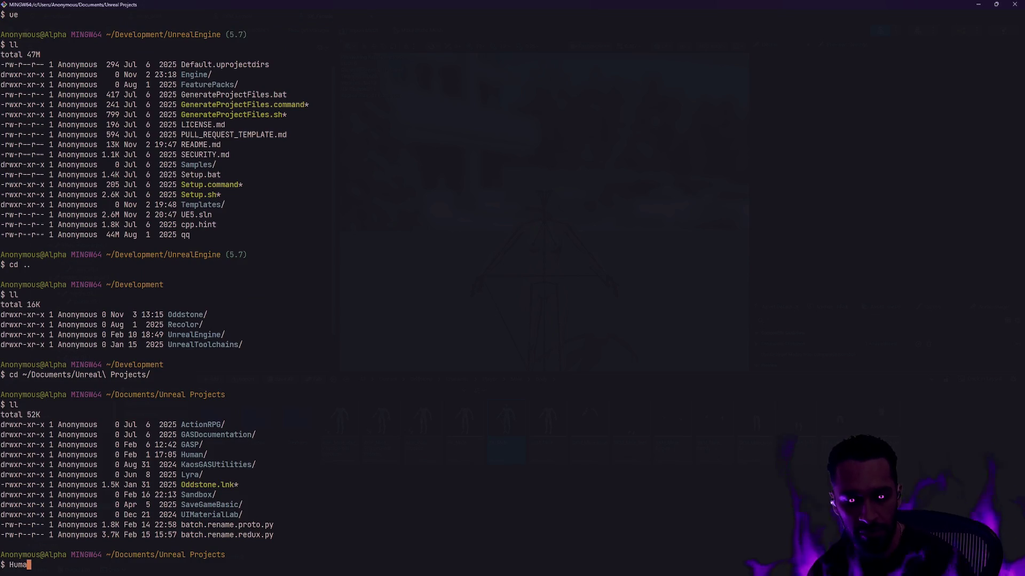
pyautogui.press('Return')
pyautogui.write('cd Human/')
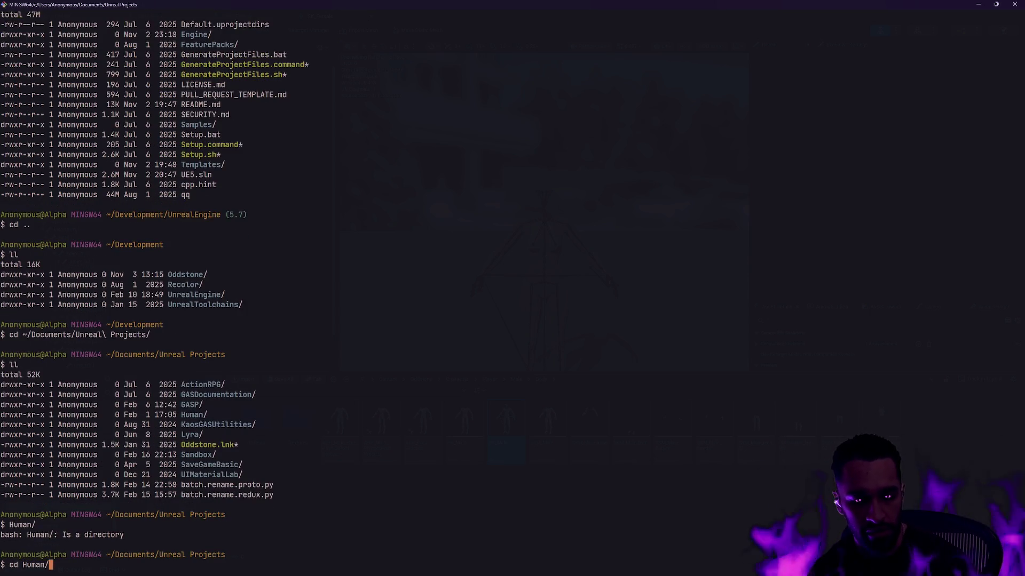
pyautogui.press('Return')
pyautogui.write('ll')
pyautogui.press('Return')
# Review the Human project's git status and one-line commit history with enlarged text
pyautogui.write('gs')
pyautogui.press('Return')
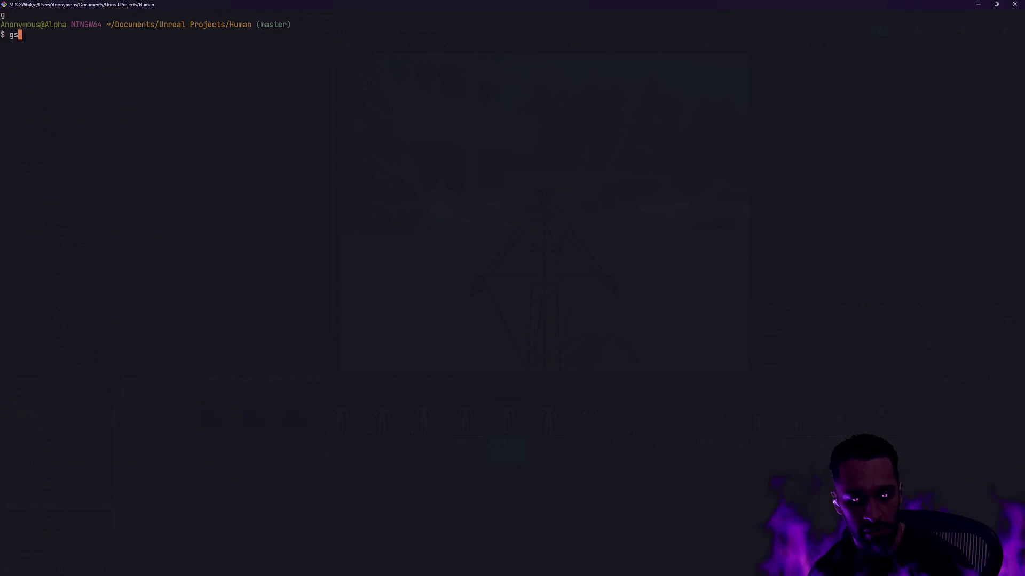
pyautogui.hotkey('ctrl', '=')
pyautogui.hotkey('ctrl', '=')
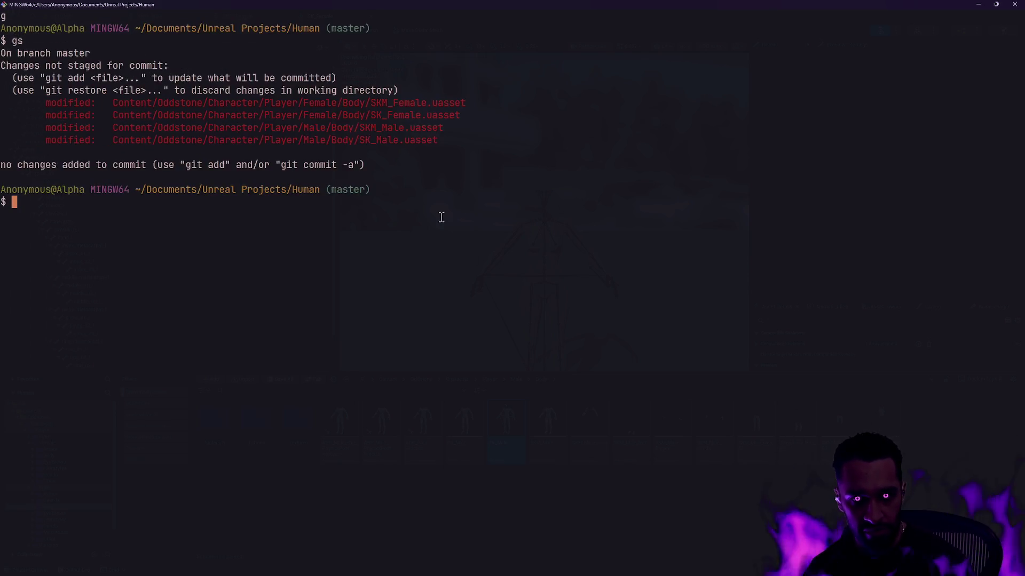
pyautogui.write('glo')
pyautogui.press('Return')
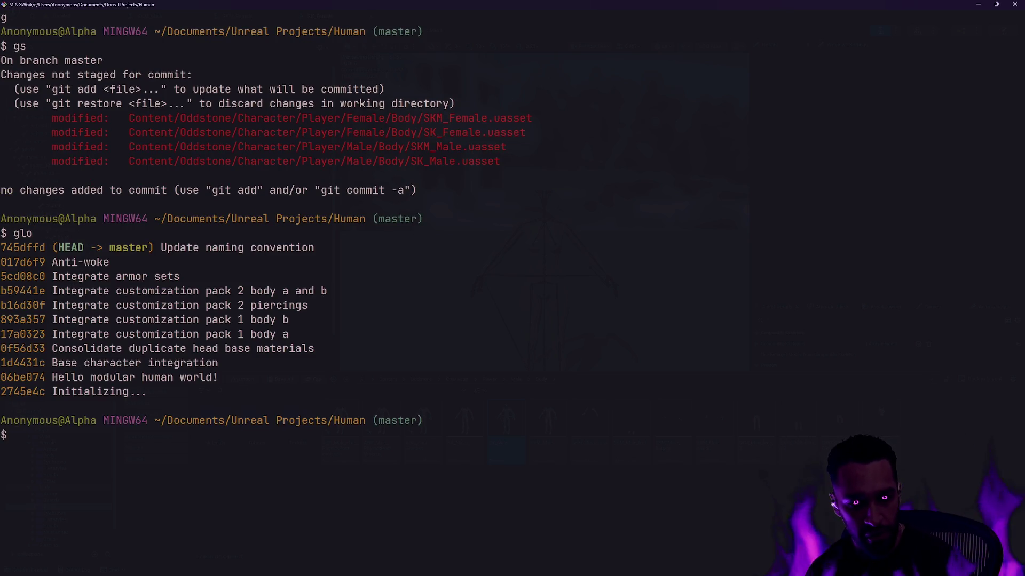
pyautogui.hotkey('ctrl', 'l')
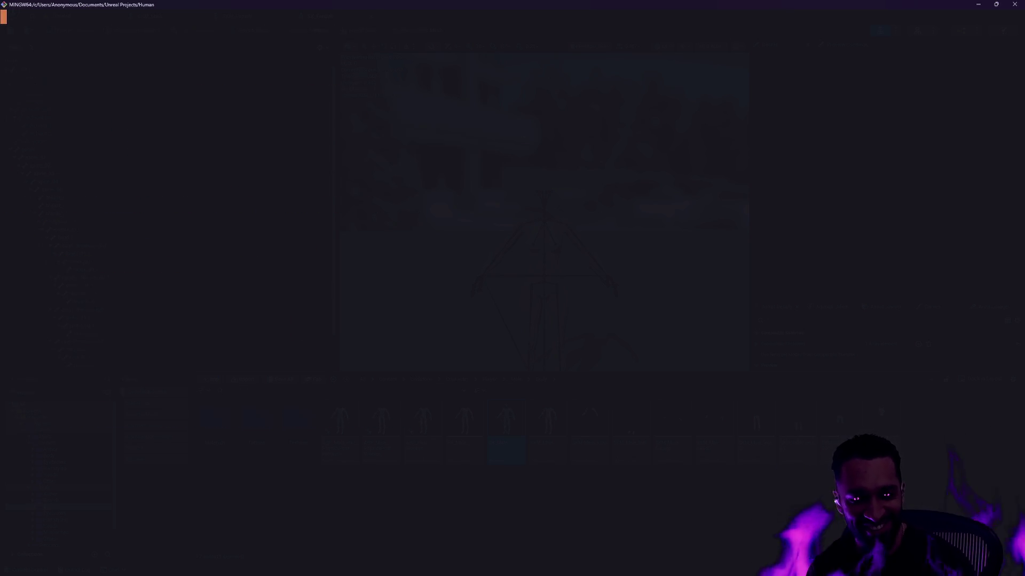
pyautogui.write('gs')
pyautogui.press('Return')
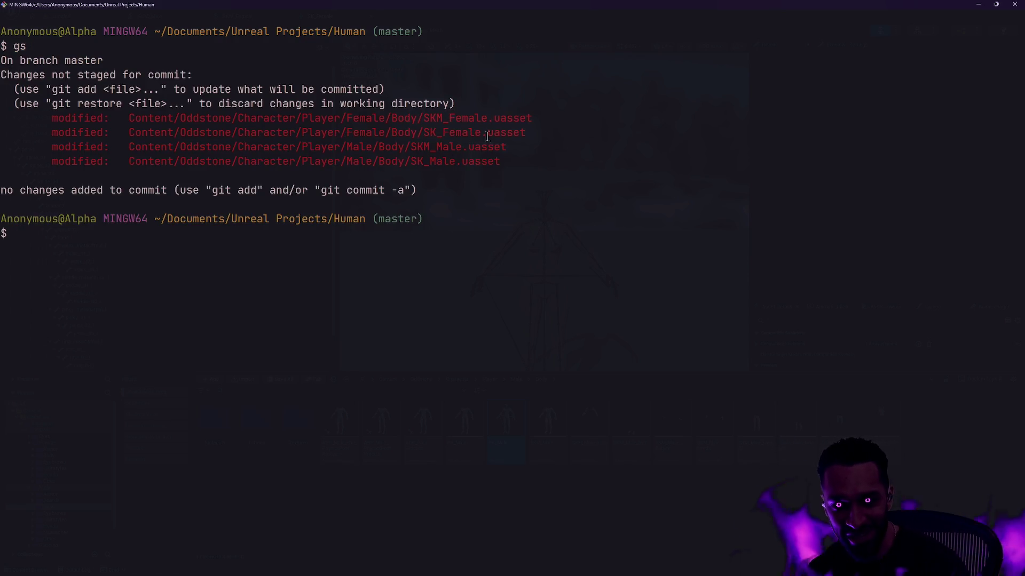
# Stage all changes and commit them as 'Add custom bones for animation', then hide the terminal
pyautogui.write('ga -A')
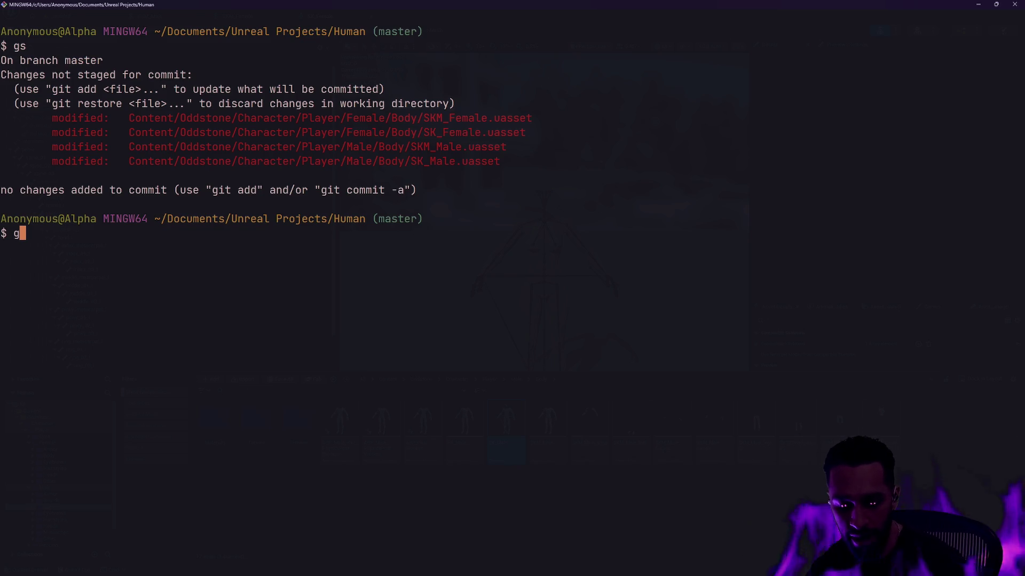
pyautogui.press('Return')
pyautogui.write('gs')
pyautogui.press('Return')
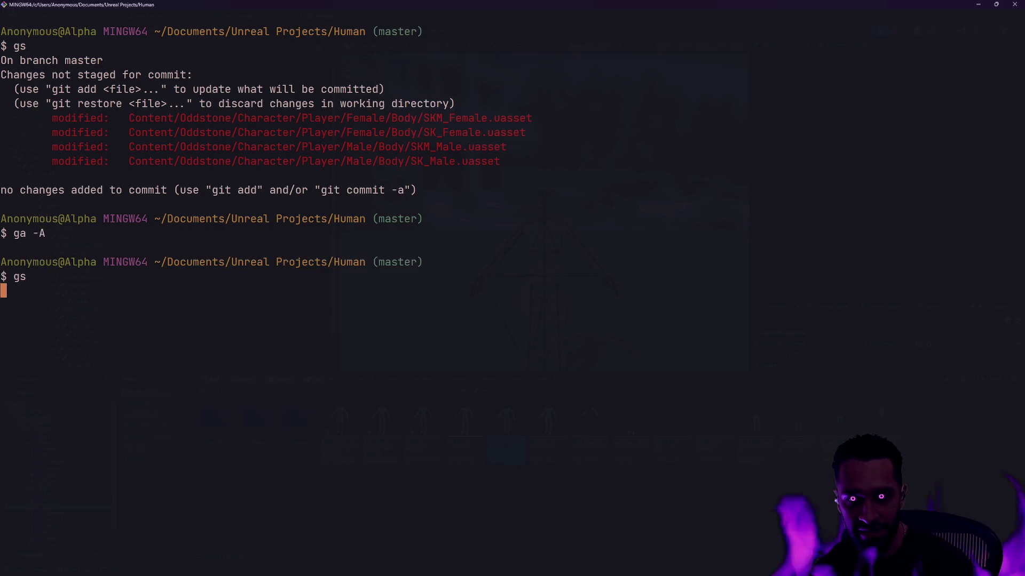
pyautogui.write("gc -m 'Add custom ")
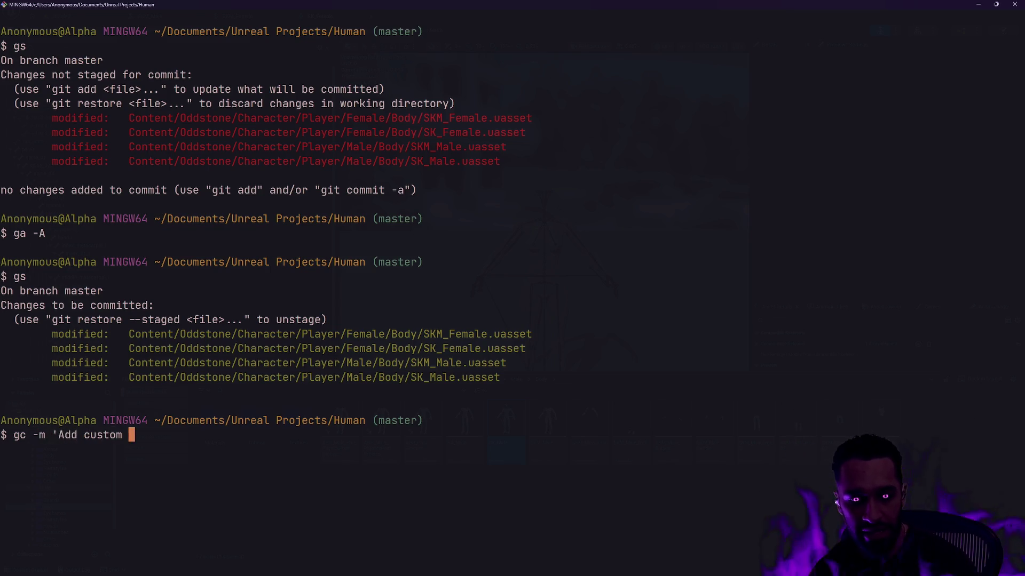
pyautogui.write("boness for animation'")
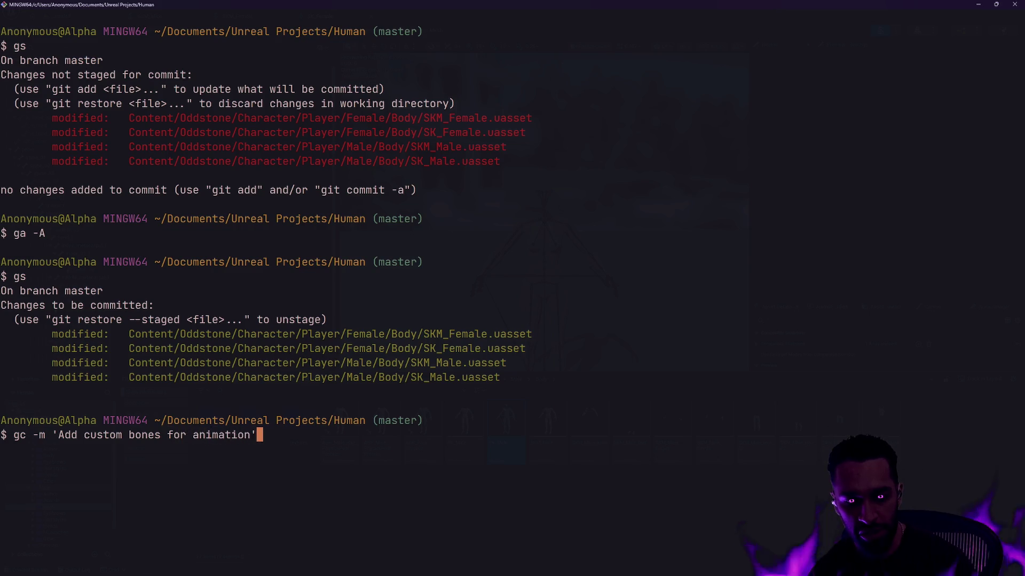
pyautogui.press('Return')
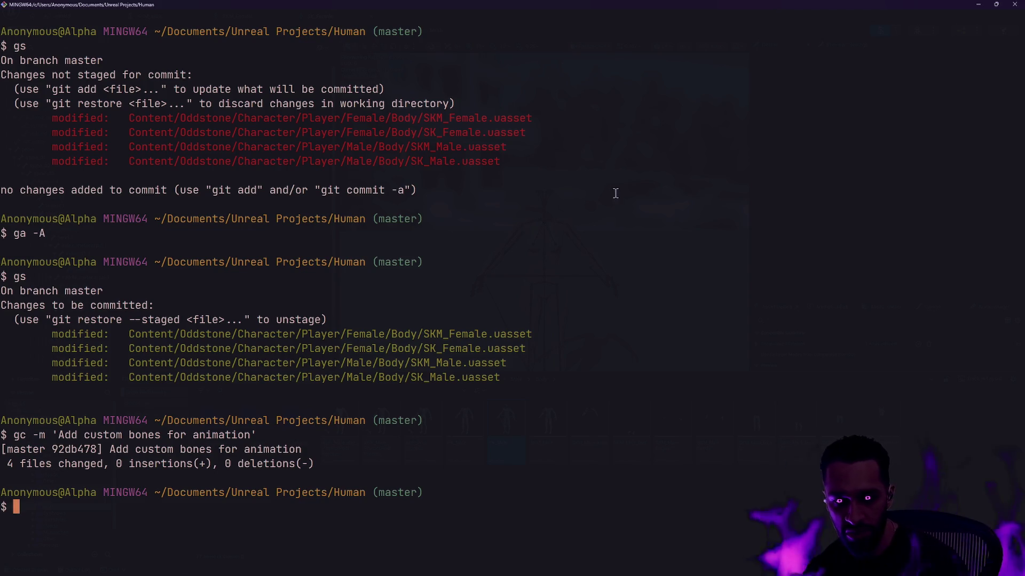
pyautogui.click(977, 5)
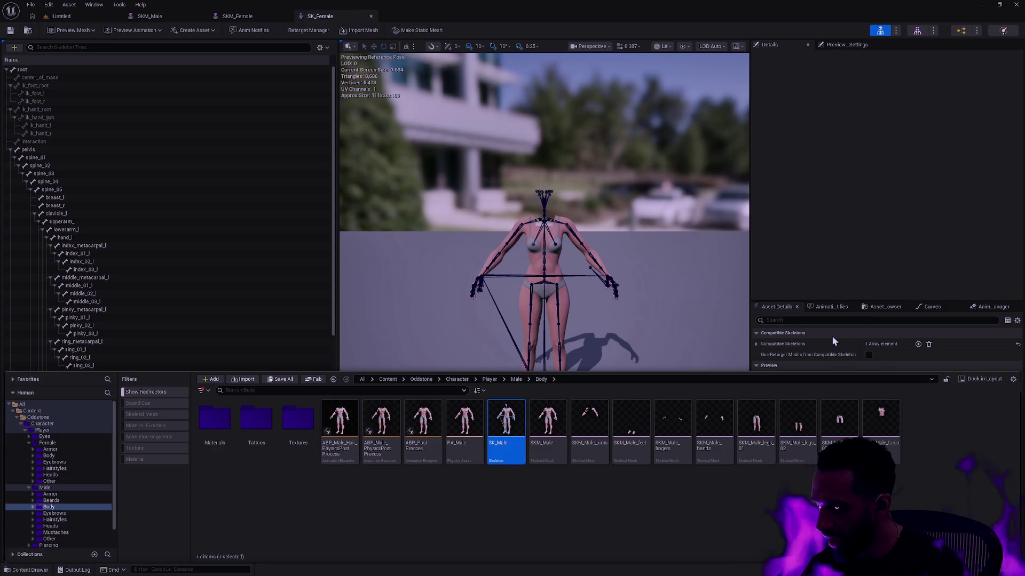
# Switch from the SK_Male skeleton editor to the Git Bash window
pyautogui.hotkey('alt', 'Tab')
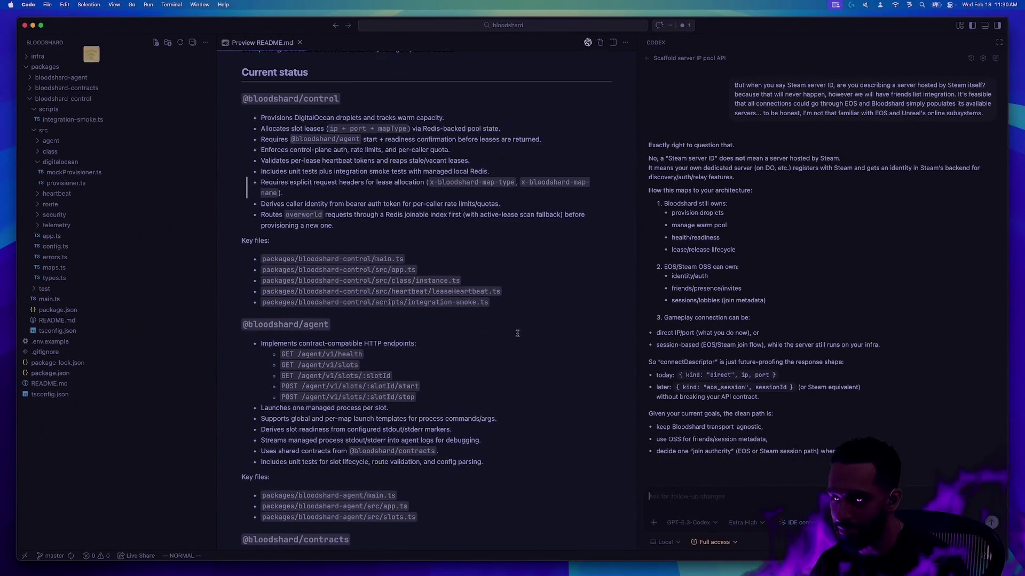
pyautogui.click(571, 356)
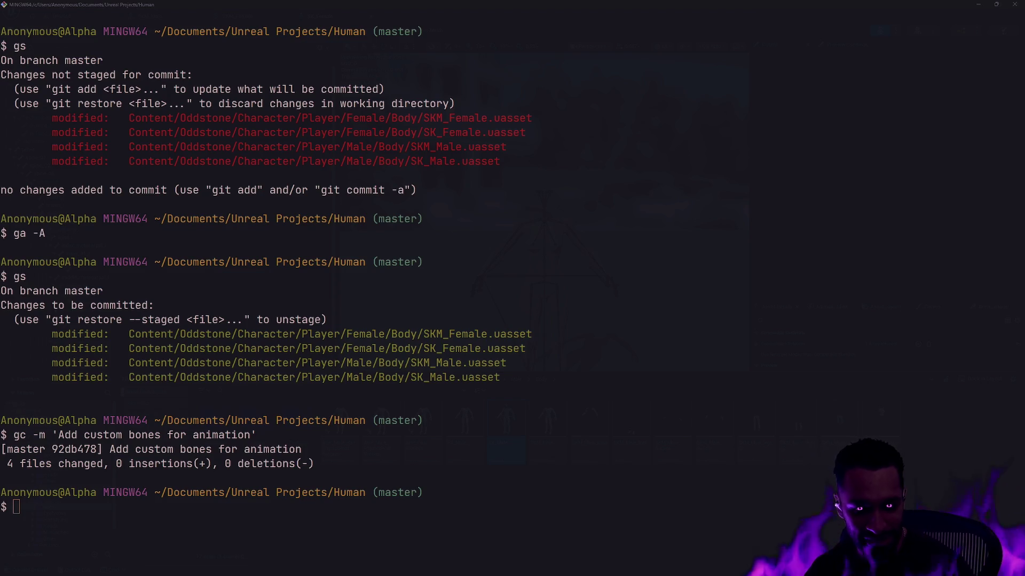
# Show the Player folder in Unreal Editor and filter it by 'BodyA'
pyautogui.click(996, 5)
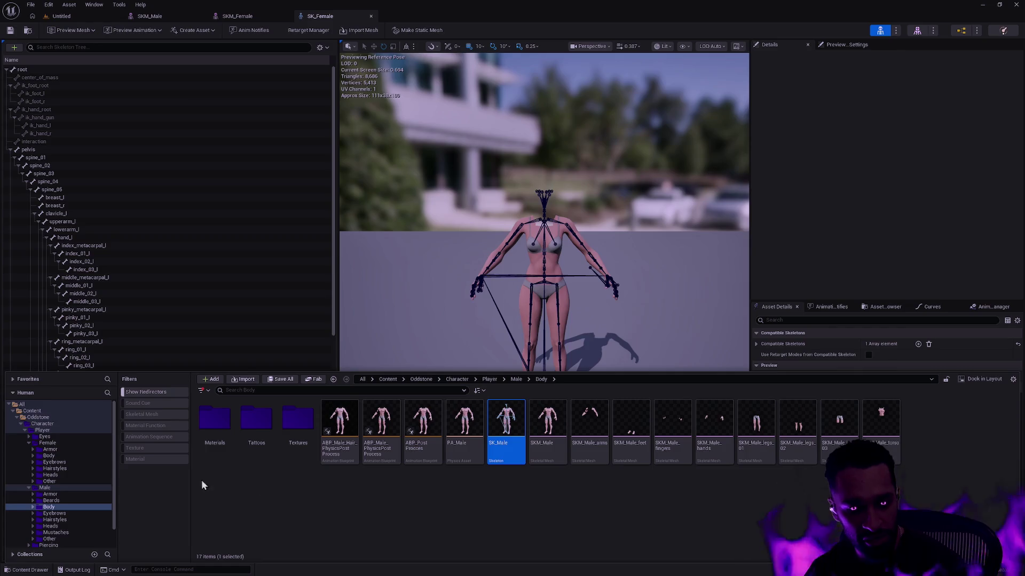
pyautogui.click(56, 430)
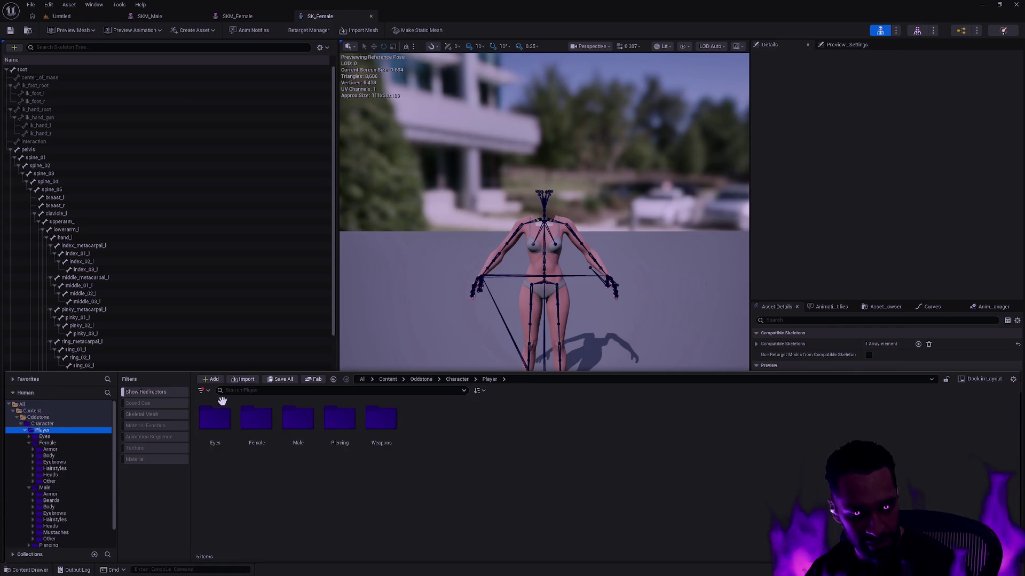
pyautogui.write('Hea')
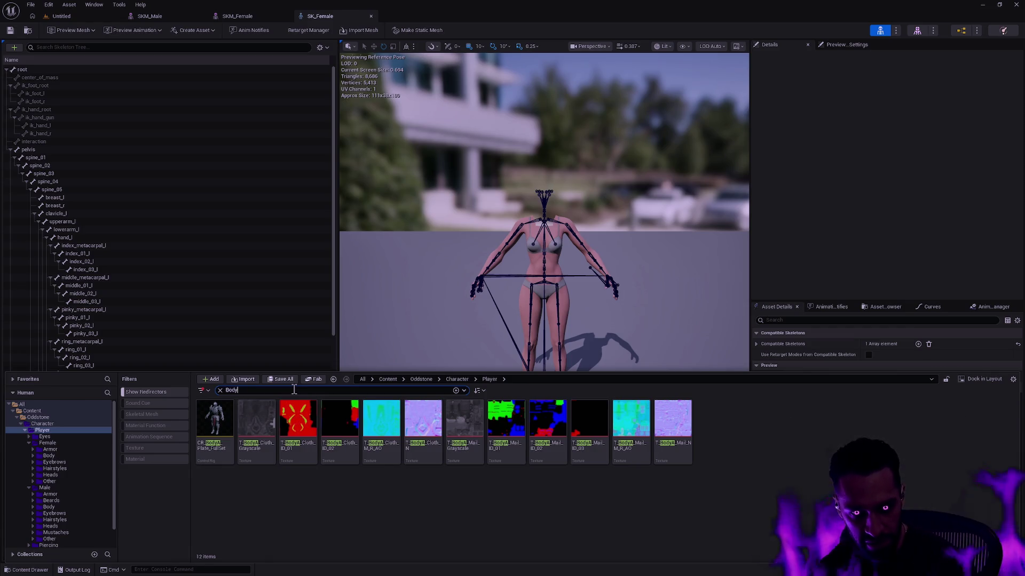
pyautogui.write('BodyB')
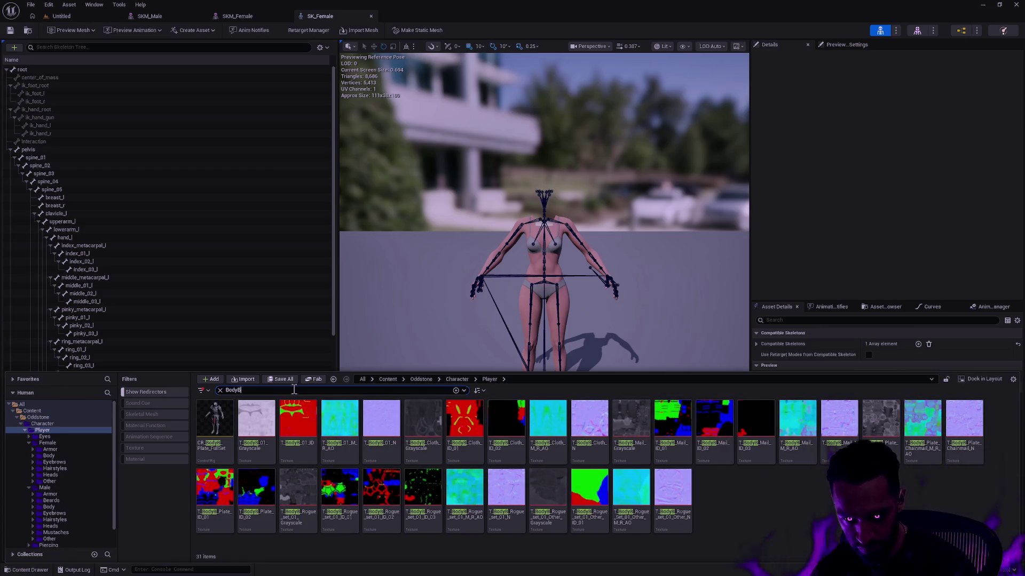
pyautogui.press('BackSpace')
pyautogui.write('A')
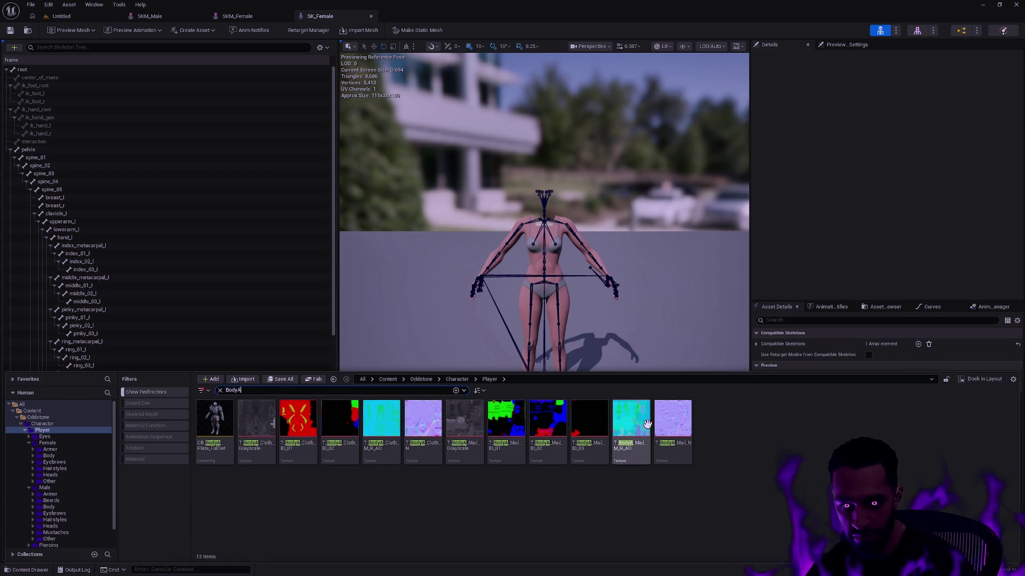
# Select all 12 BodyA assets and open the Batch Renamer
pyautogui.click(214, 418)
pyautogui.hotkey('ctrl', 'a')
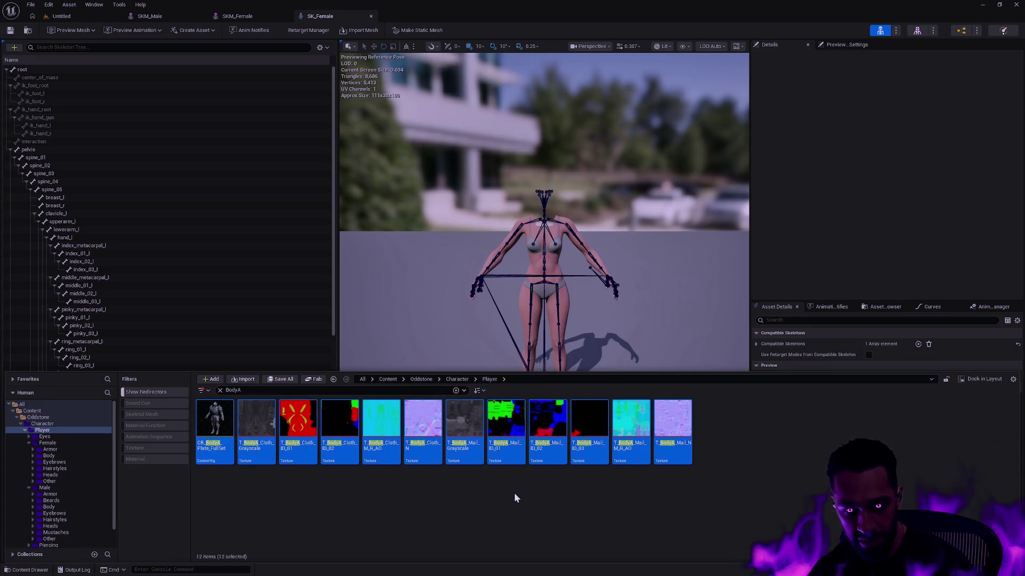
pyautogui.press('F2')
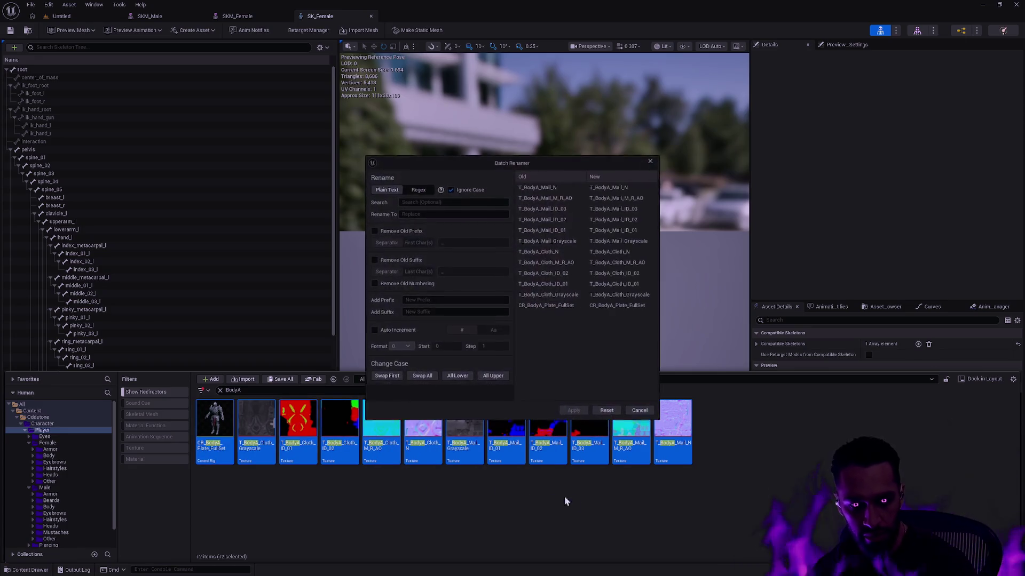
# Apply a batch rename replacing 'BodyA' with 'Male' across the selected assets
pyautogui.write('BodyA')
pyautogui.press('Tab')
pyautogui.write('BodyB')
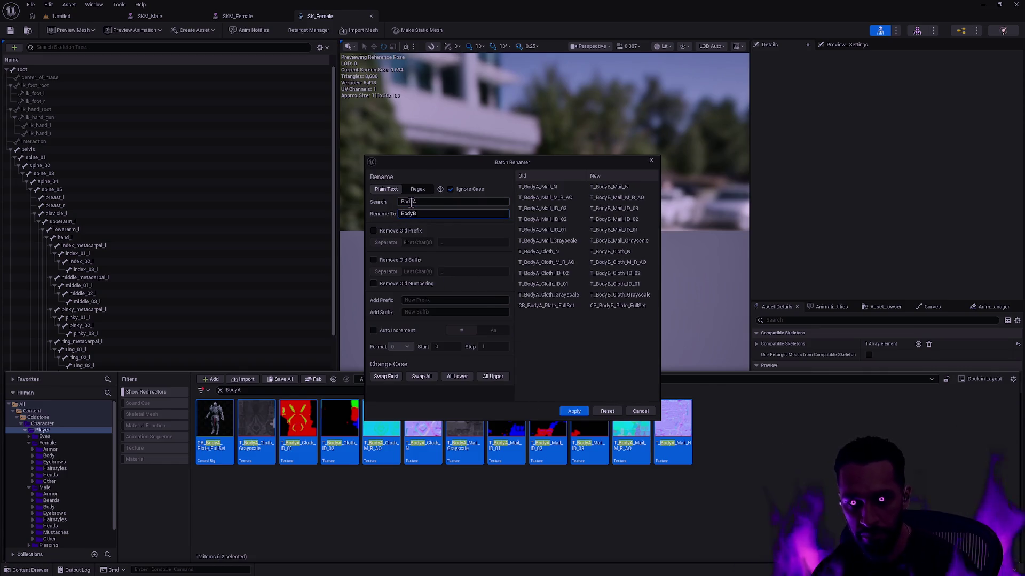
pyautogui.write('Male')
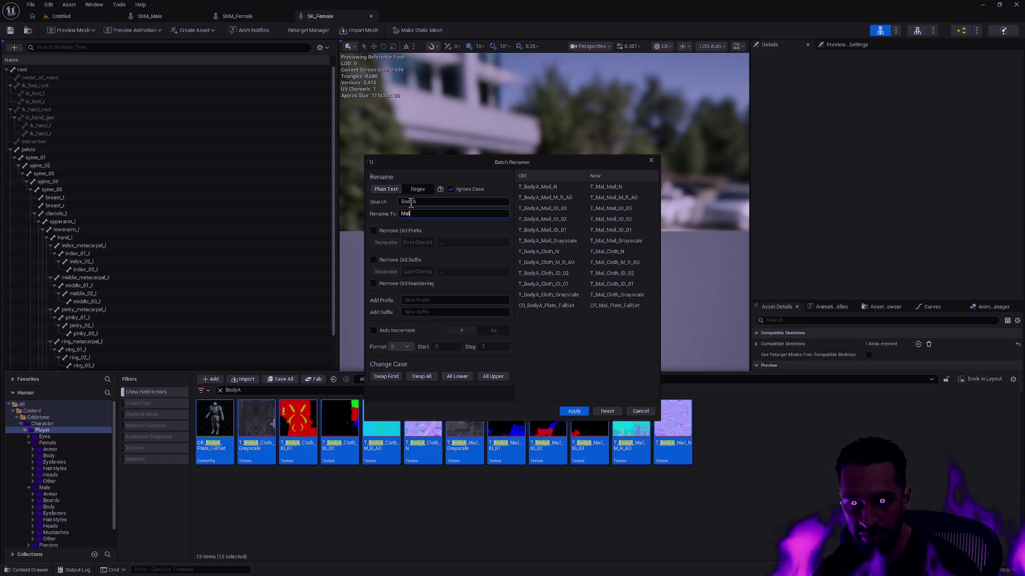
pyautogui.click(574, 412)
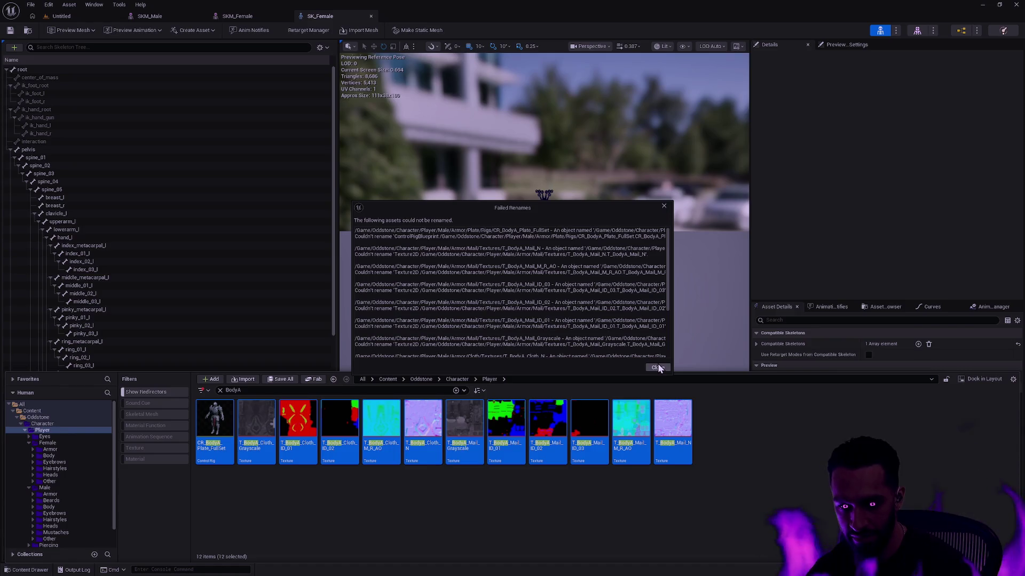
# Enlarge the Failed Renames report to read the full conflicting asset paths
pyautogui.moveTo(630, 201); pyautogui.dragTo(629, 49)
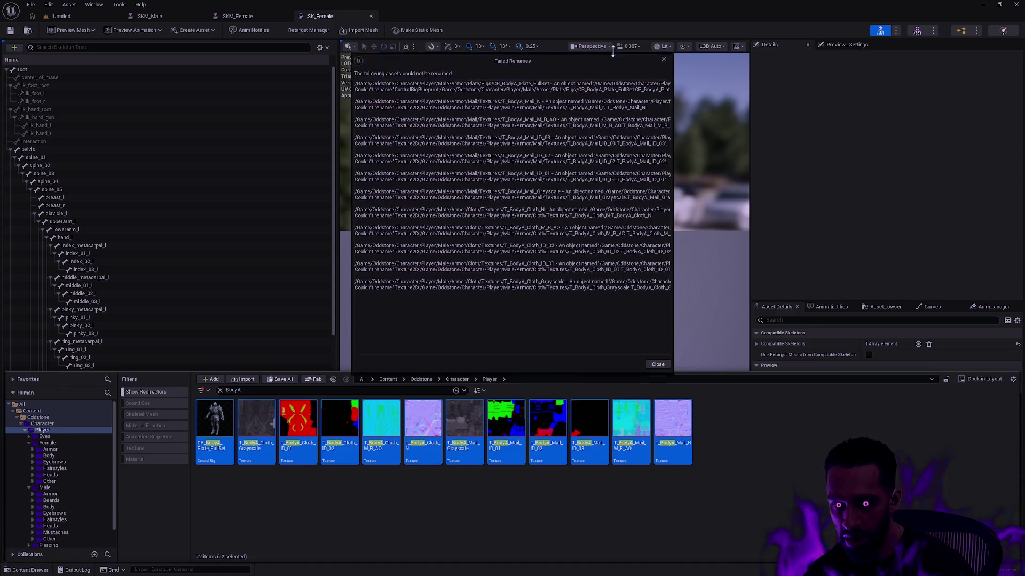
pyautogui.moveTo(673, 147); pyautogui.dragTo(889, 149)
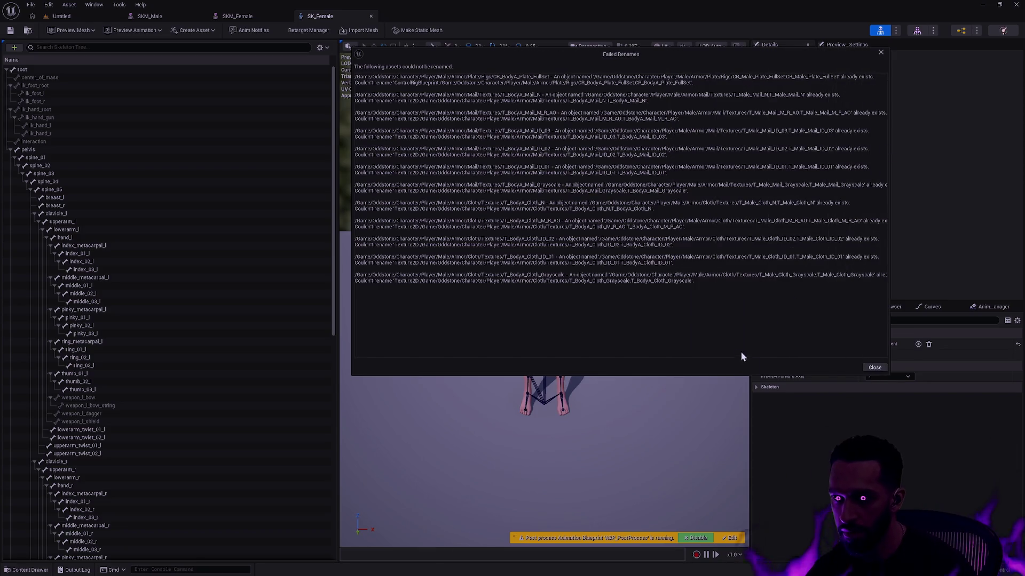
pyautogui.hotkey('ctrl', 'space')
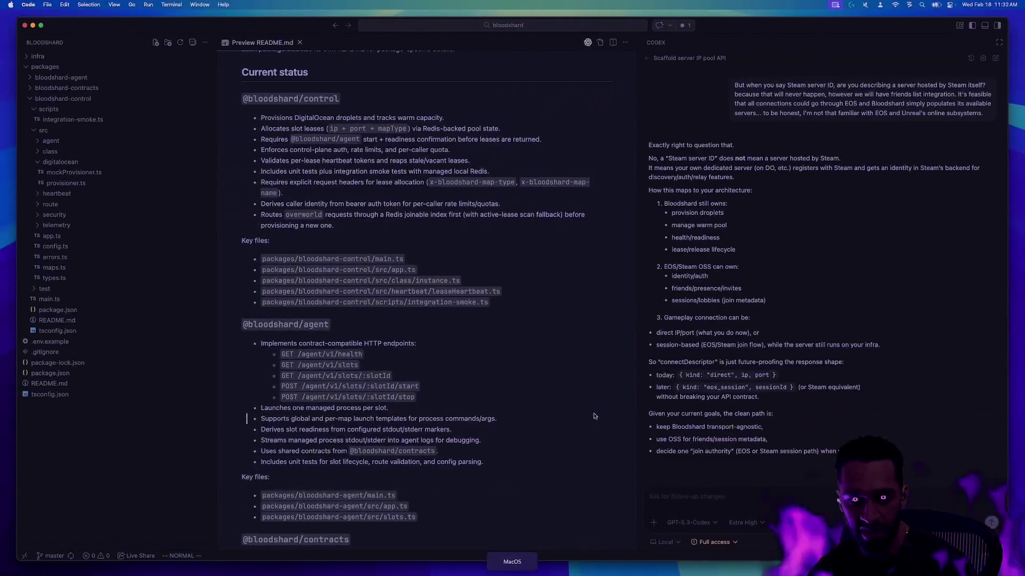
# Confirm in Git Bash that the repository has nothing to commit, then return to Unreal
pyautogui.hotkey('alt', 'Tab')
pyautogui.hotkey('alt', 'Tab')
pyautogui.write('gs')
pyautogui.press('Return')
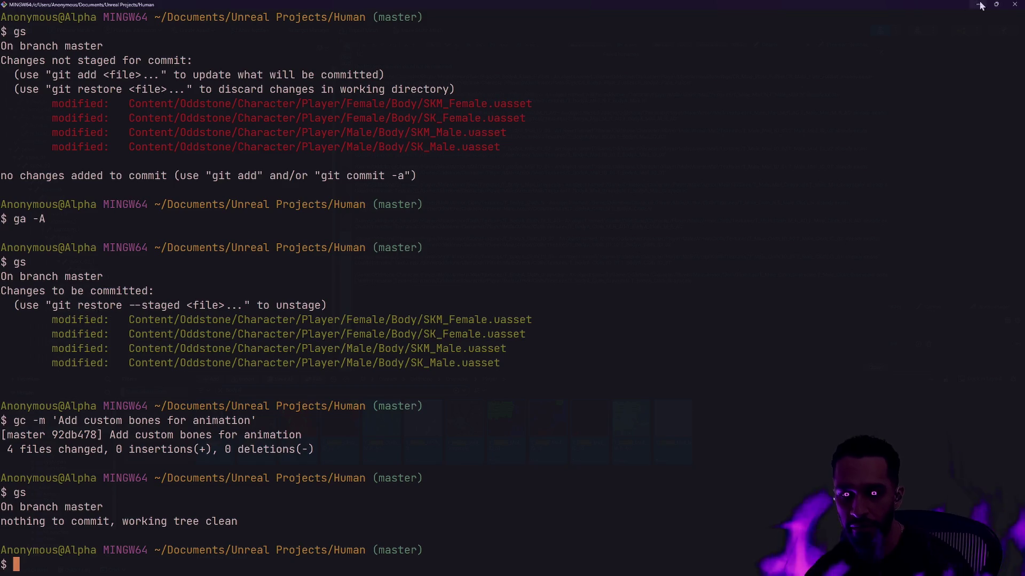
pyautogui.hotkey('alt', 'Tab')
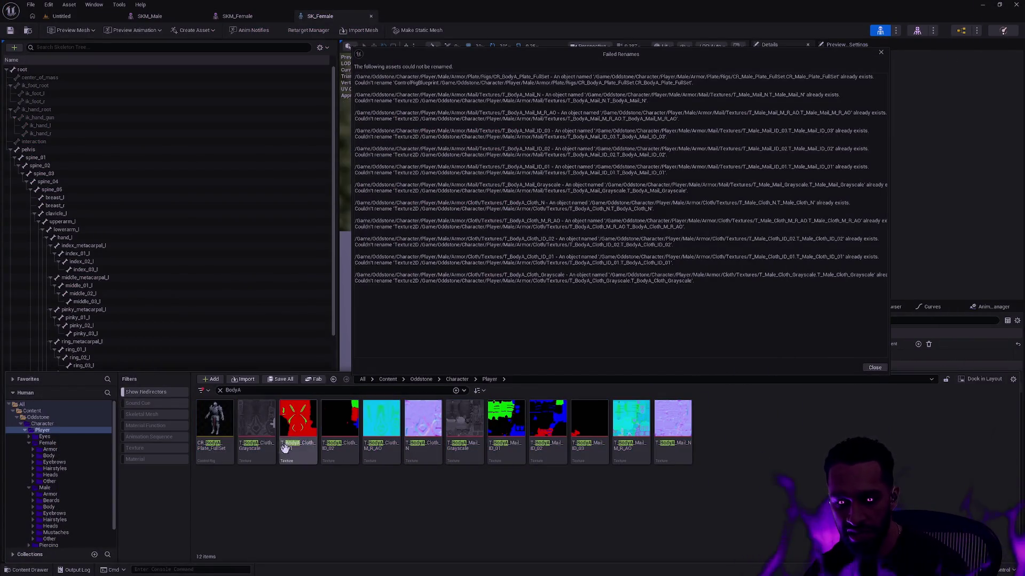
# Delete the 12 duplicate BodyA assets from the Player folder
pyautogui.click(214, 422)
pyautogui.keyDown('shift'); pyautogui.click(672, 422); pyautogui.keyUp('shift')
pyautogui.press('Delete')
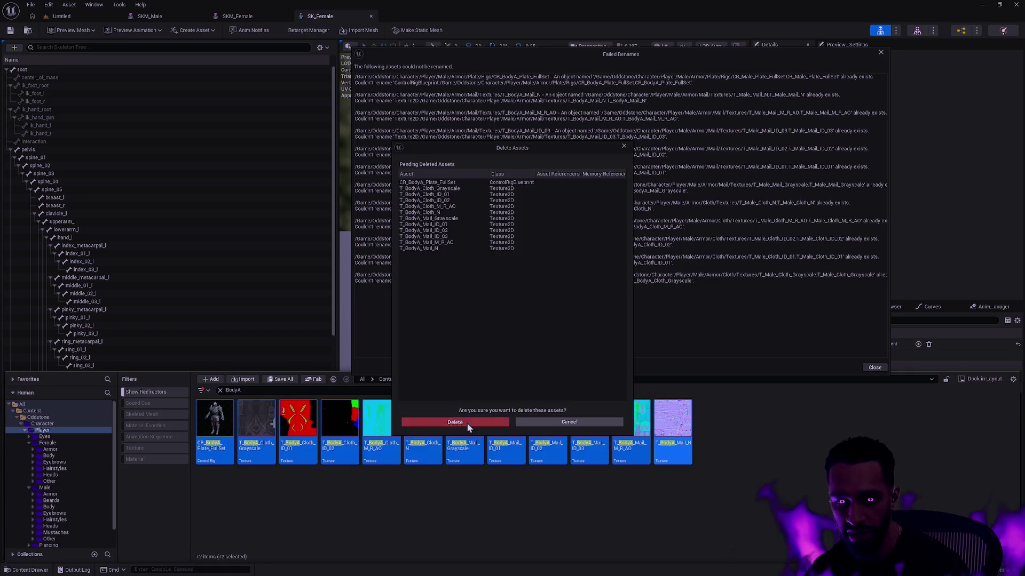
pyautogui.click(466, 422)
# Filter to the 31 BodyB assets, select them all and open the Batch Renamer
pyautogui.press('BackSpace')
pyautogui.write('B')
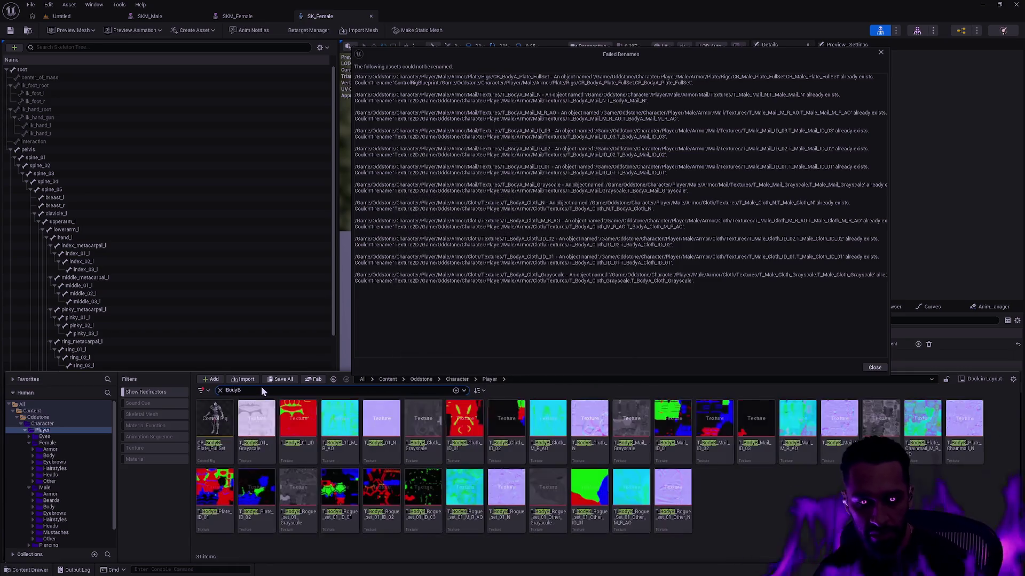
pyautogui.click(679, 502)
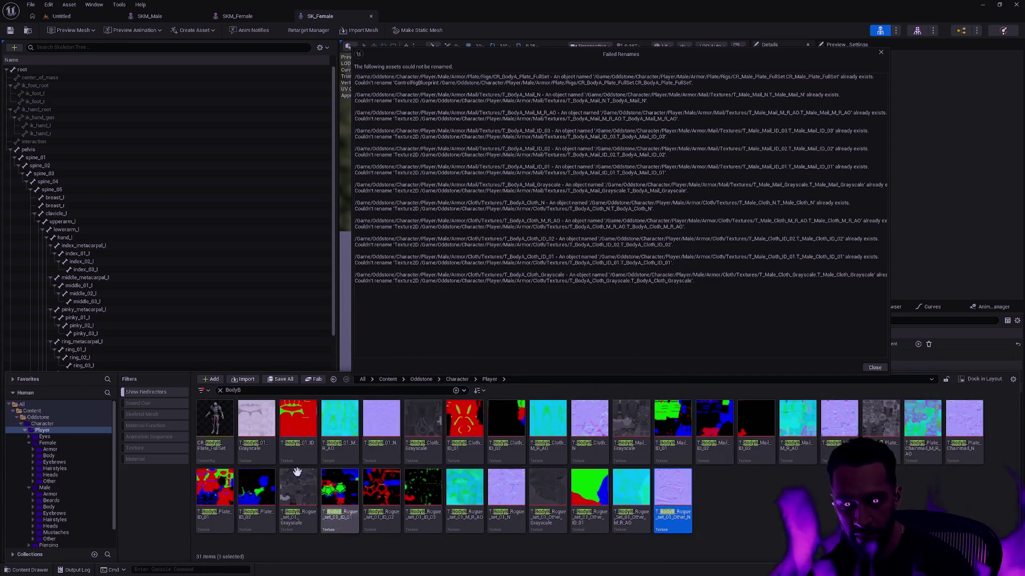
pyautogui.hotkey('ctrl', 'a')
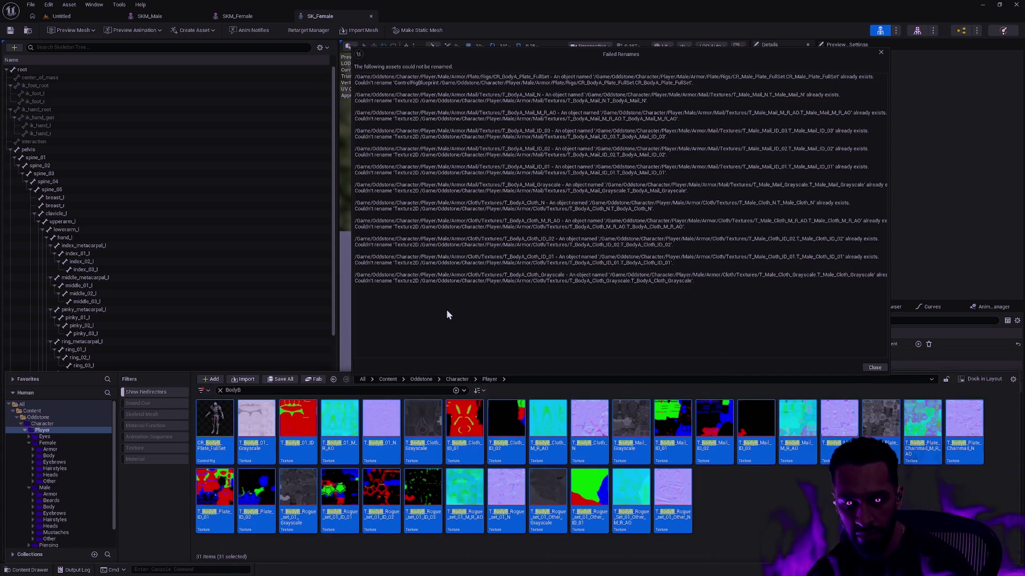
pyautogui.press('F2')
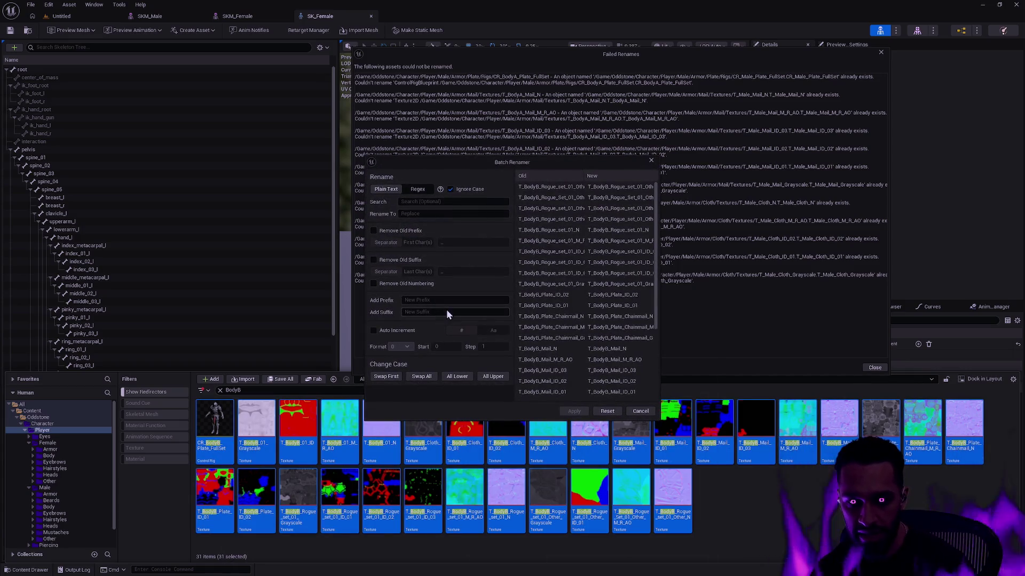
# Apply a batch rename replacing 'BodyB' with 'Female' across the selected assets
pyautogui.click(431, 201)
pyautogui.write('BodyBNB')
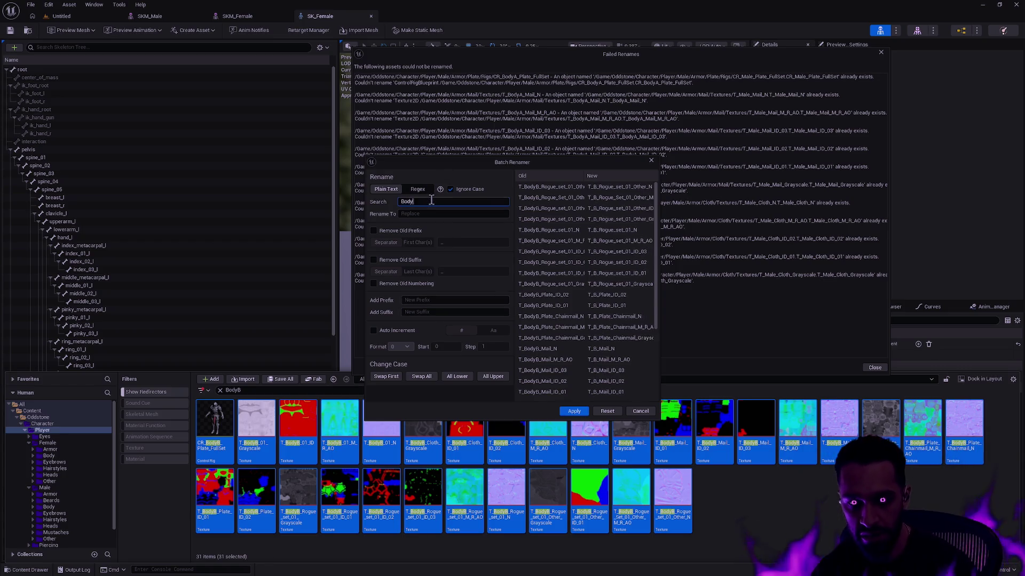
pyautogui.hotkey('ctrl', 'a')
pyautogui.write('BodyB')
pyautogui.press('Tab')
pyautogui.write('Female')
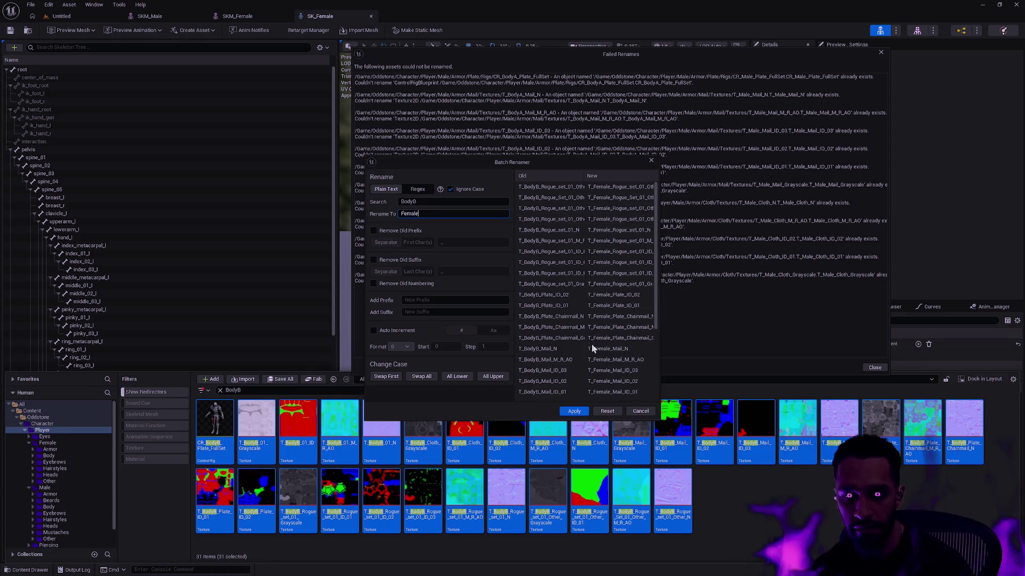
pyautogui.click(575, 410)
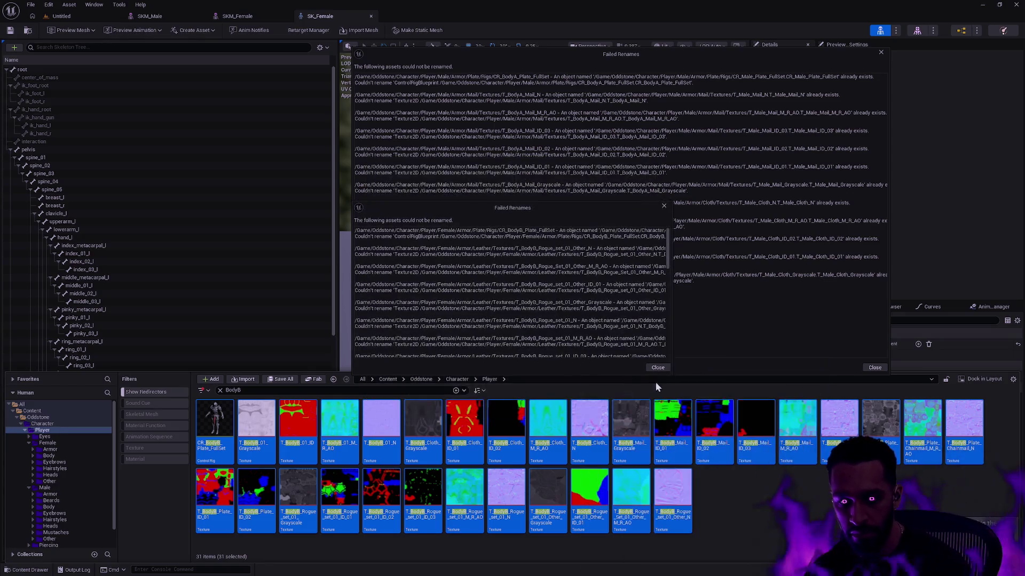
# Enlarge and review the failed renames reports, then close them
pyautogui.moveTo(590, 203); pyautogui.dragTo(589, 7)
pyautogui.click(880, 52)
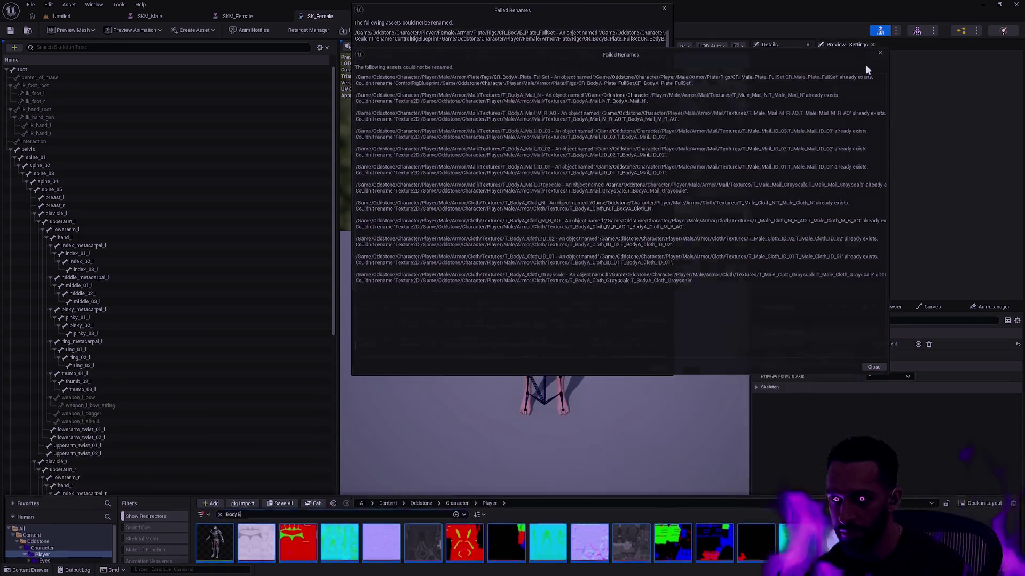
pyautogui.moveTo(672, 376); pyautogui.dragTo(825, 554)
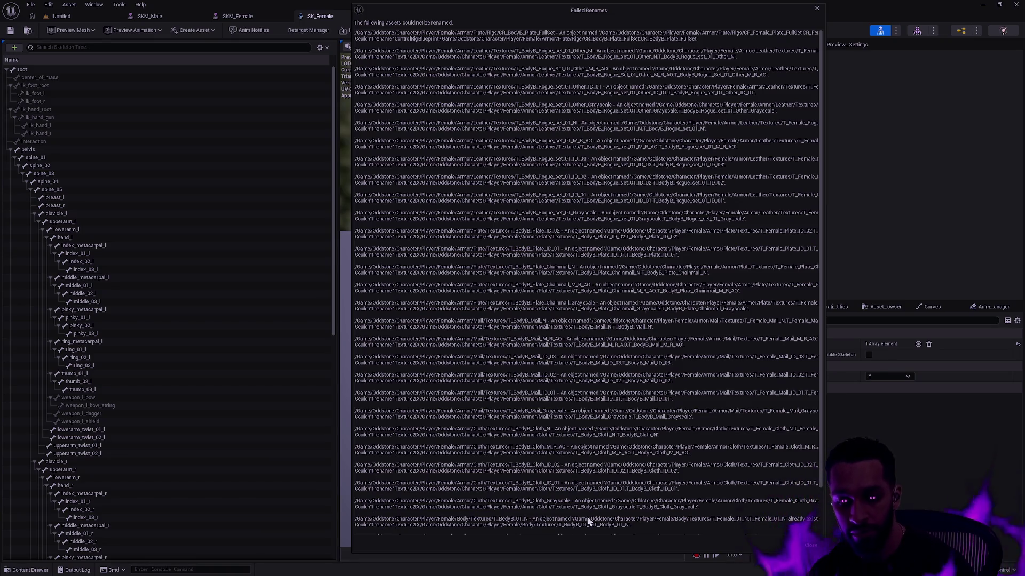
pyautogui.scroll(-1, 820, 488)
pyautogui.moveTo(820, 488); pyautogui.dragTo(820, 529)
pyautogui.click(816, 8)
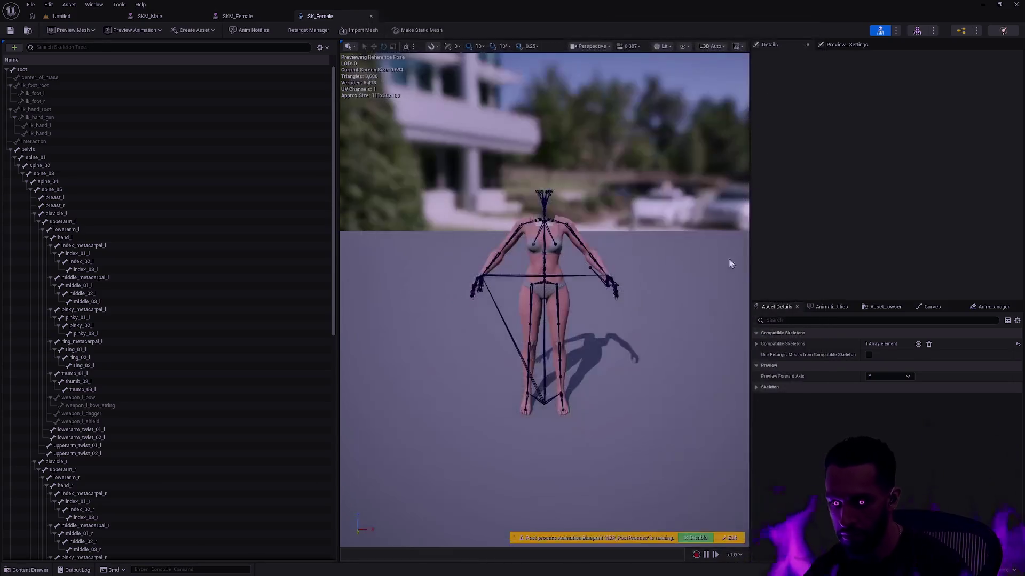
# Delete the 31 selected BodyB assets and clear the BodyB search filter
pyautogui.hotkey('ctrl', 'space')
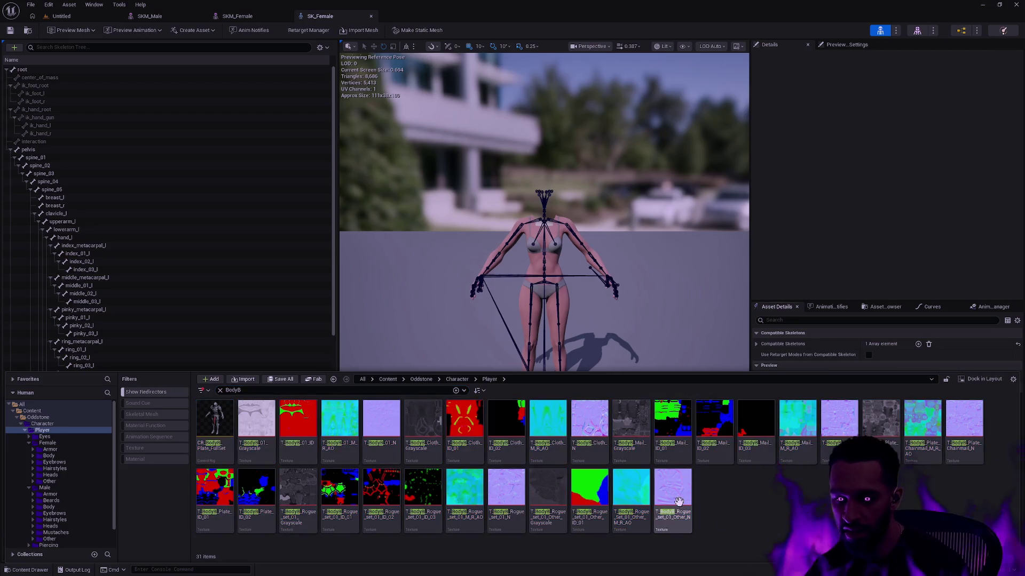
pyautogui.press('Delete')
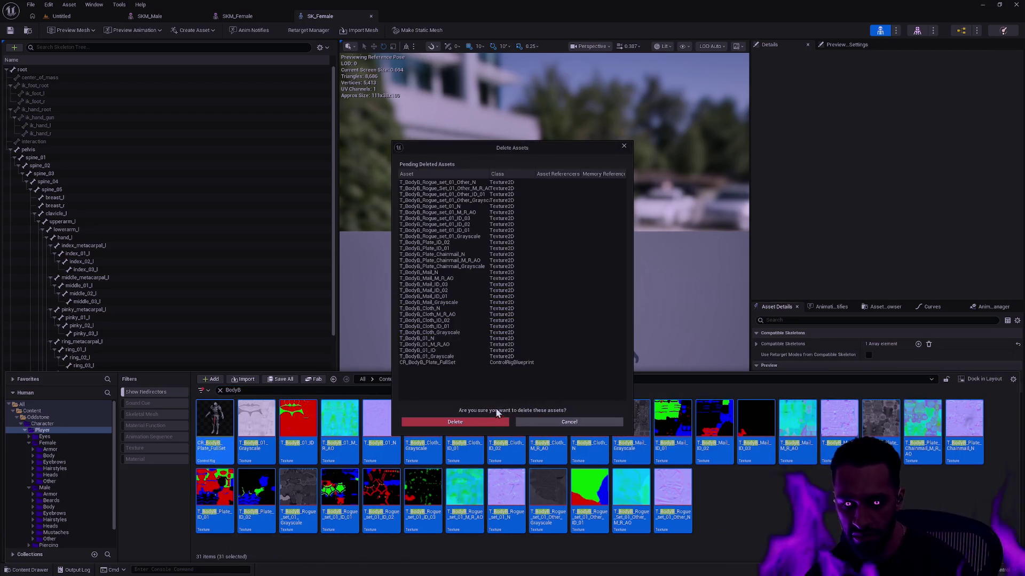
pyautogui.click(482, 415)
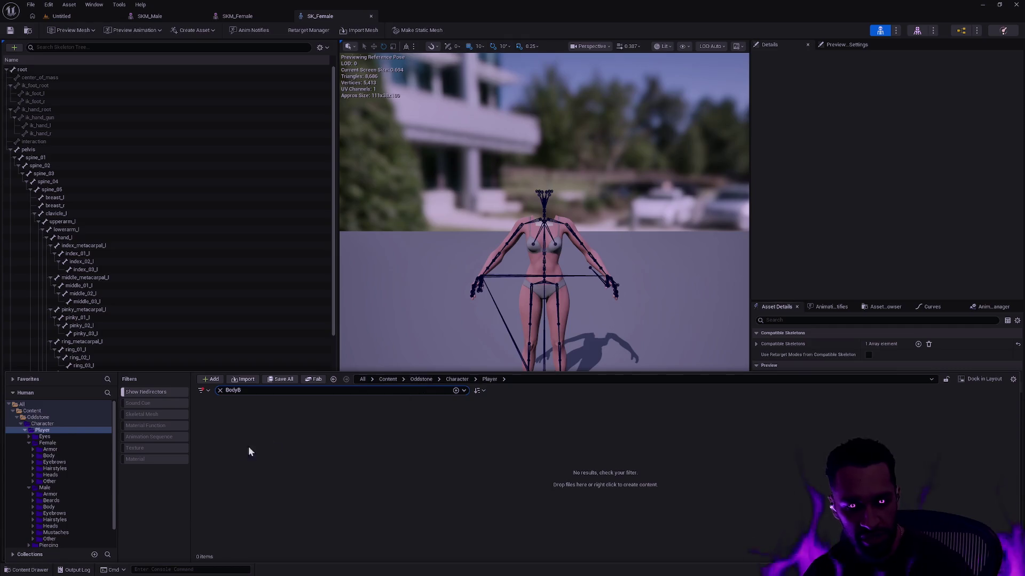
pyautogui.click(219, 390)
# Bring up the git terminal and check the repository status for the deleted assets
pyautogui.hotkey('ctrl', 'Left')
pyautogui.hotkey('ctrl', 'Right')
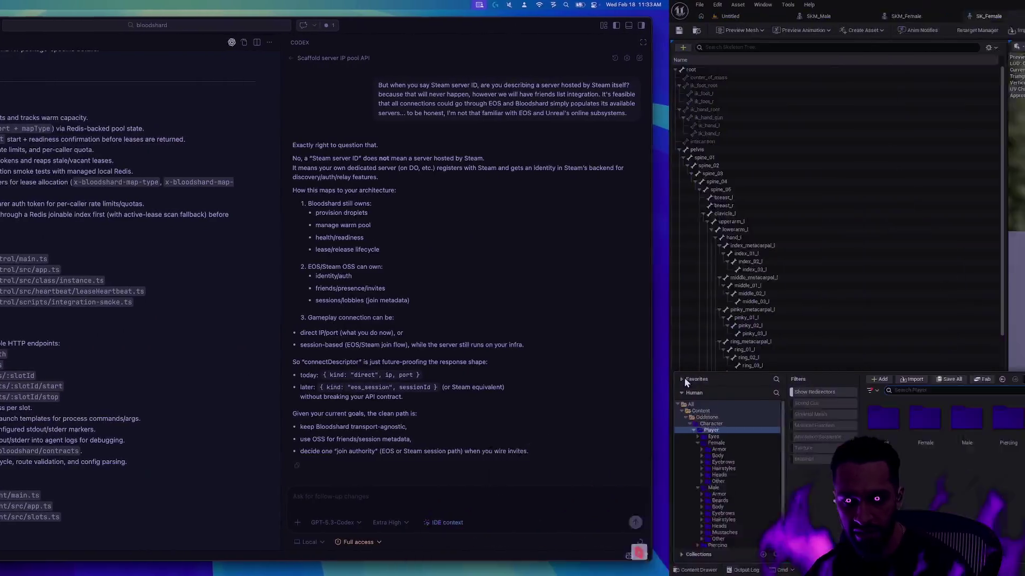
pyautogui.hotkey('alt', 'Tab')
pyautogui.write('gs')
pyautogui.press('Return')
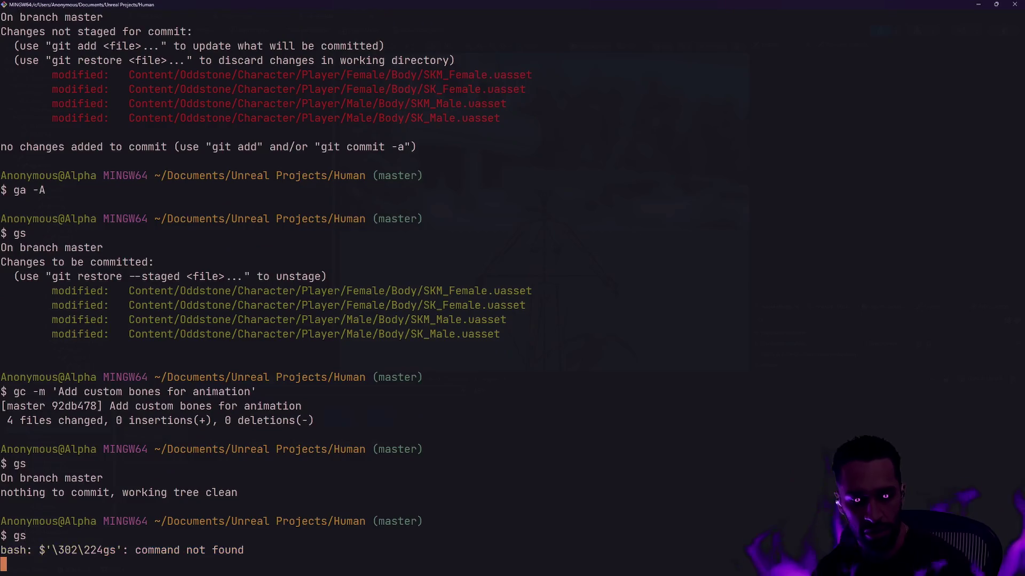
pyautogui.write('gs')
pyautogui.press('Return')
# Stage all deletions, commit them as 'files', clear the terminal and hide it
pyautogui.write('ga -A')
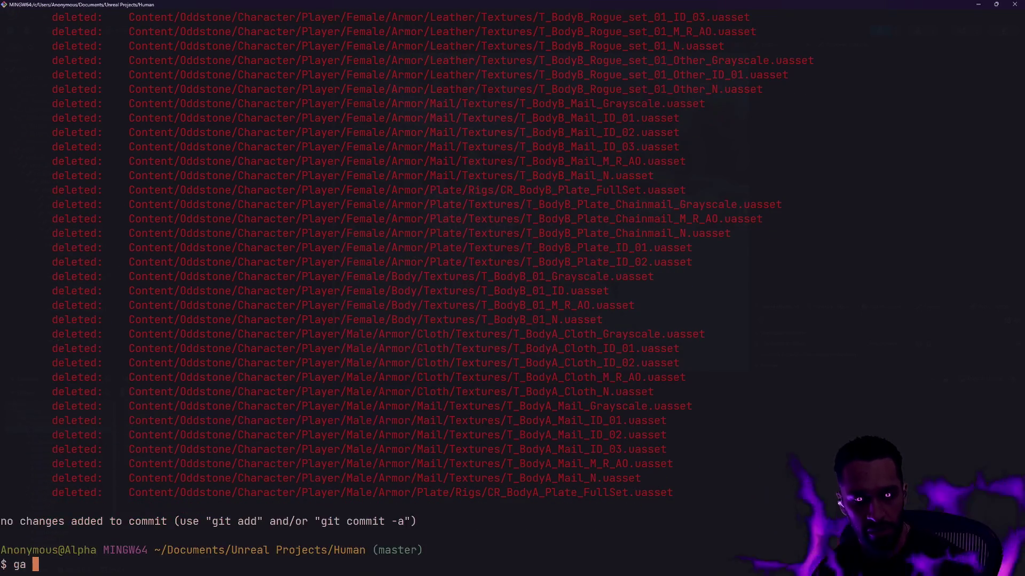
pyautogui.press('Return')
pyautogui.write("gc -m 'Prune dup")
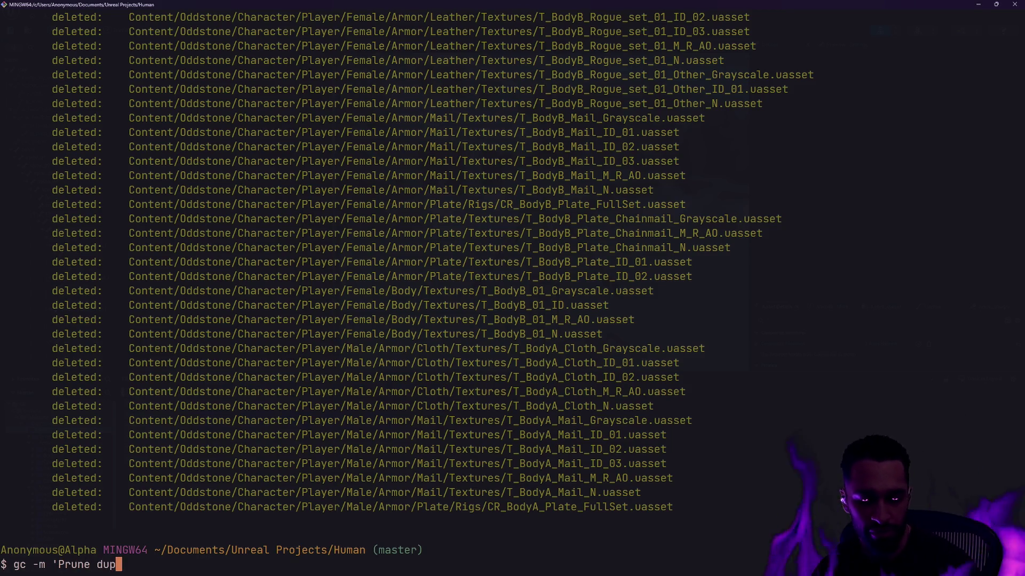
pyautogui.write("files'")
pyautogui.press('Return')
pyautogui.write('clear')
pyautogui.press('Return')
pyautogui.click(976, 7)
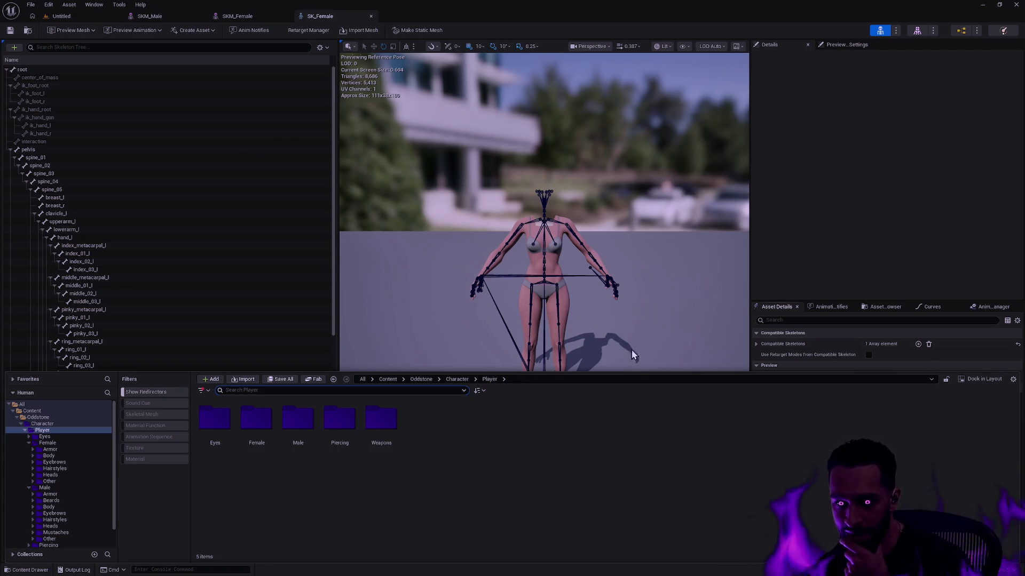
pyautogui.press('ctrl+super+Left')
pyautogui.press('ctrl+super+Left')
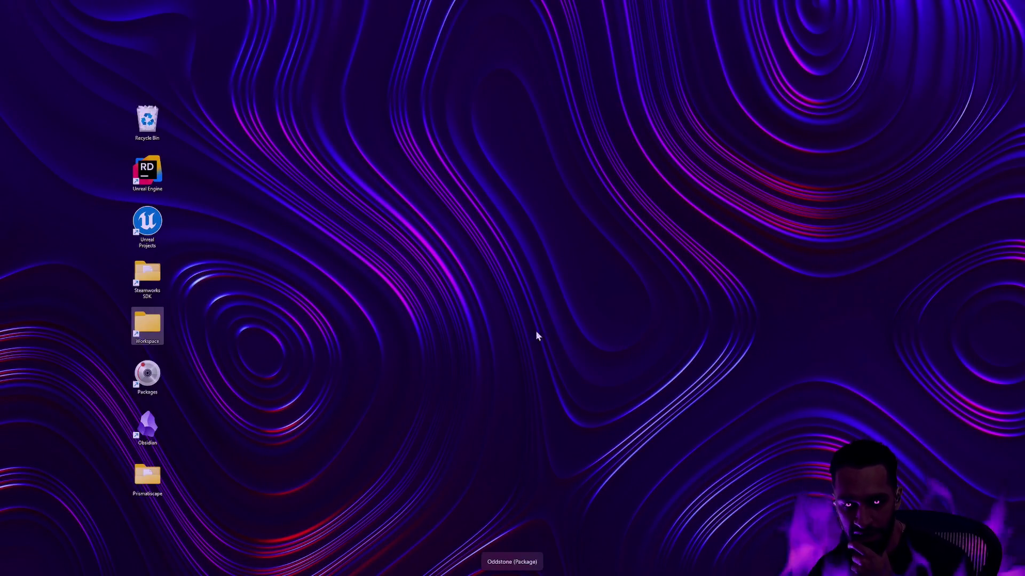
# Bring the Odd Unreal Editor forward and open its Content Drawer with nothing selected
pyautogui.press('ctrl+super+Left')
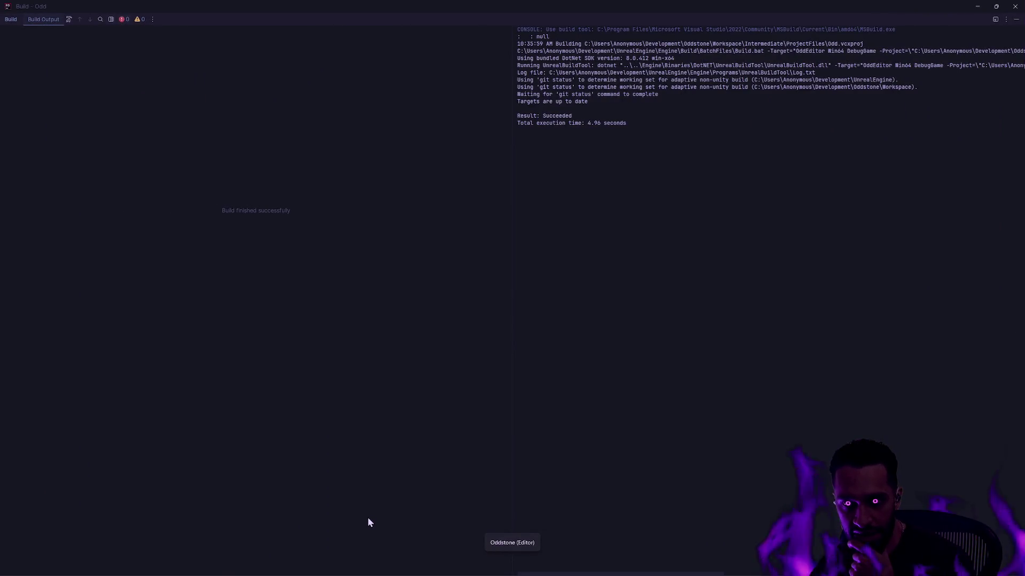
pyautogui.press('ctrl+super+Left')
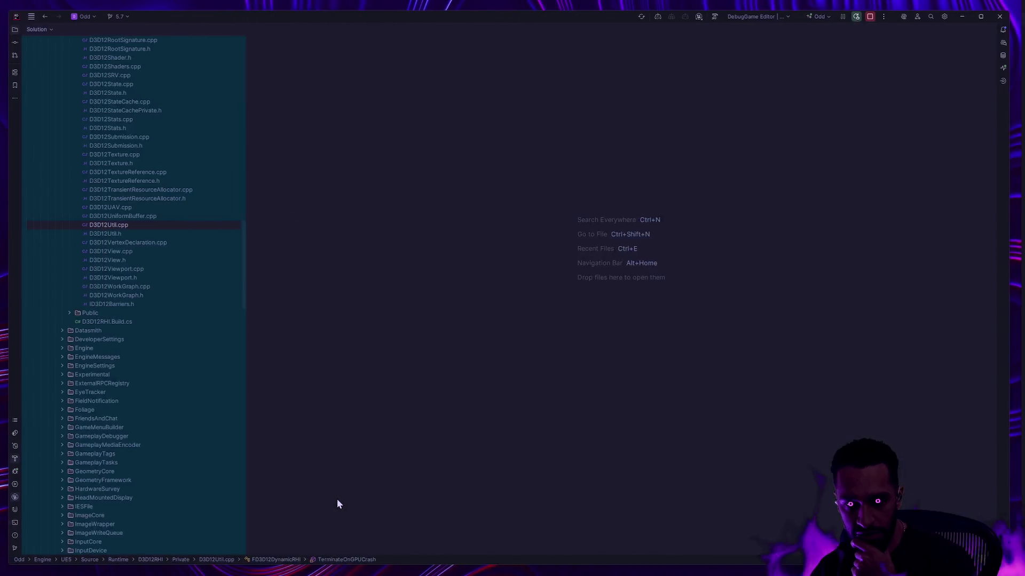
pyautogui.press('ctrl+super+Right')
pyautogui.press('super+Tab')
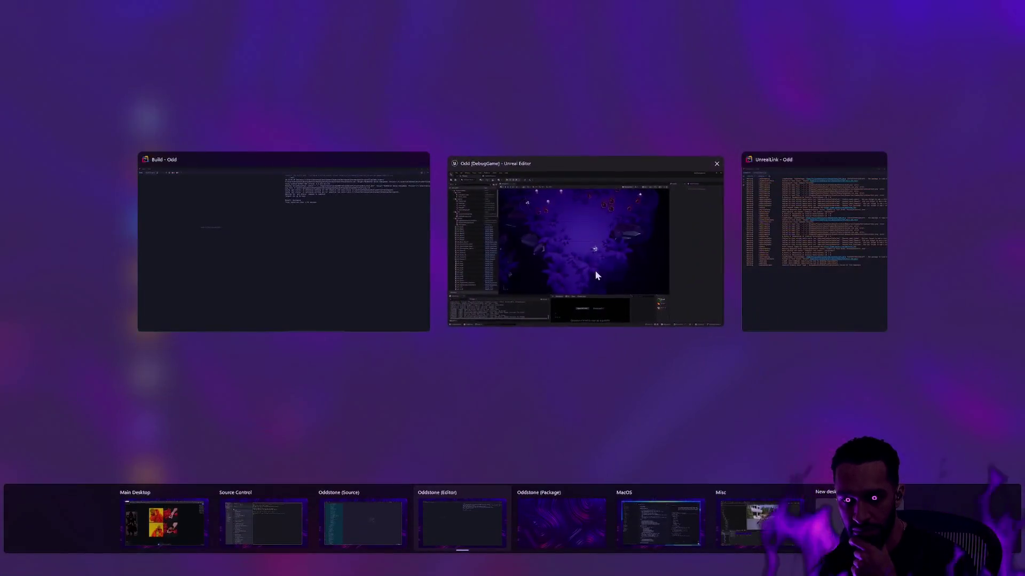
pyautogui.click(594, 271)
pyautogui.hotkey('ctrl', 'space')
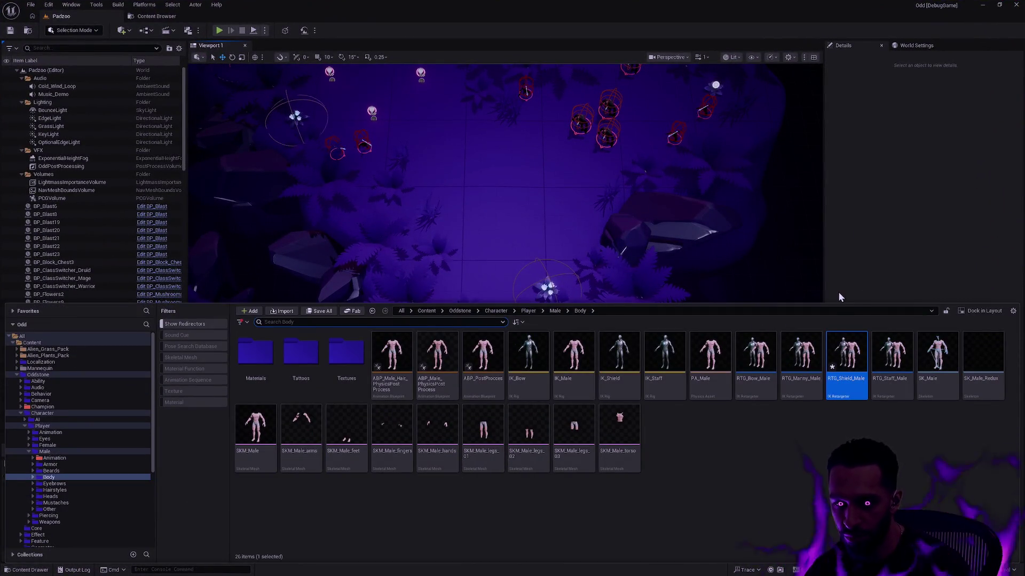
pyautogui.click(825, 452)
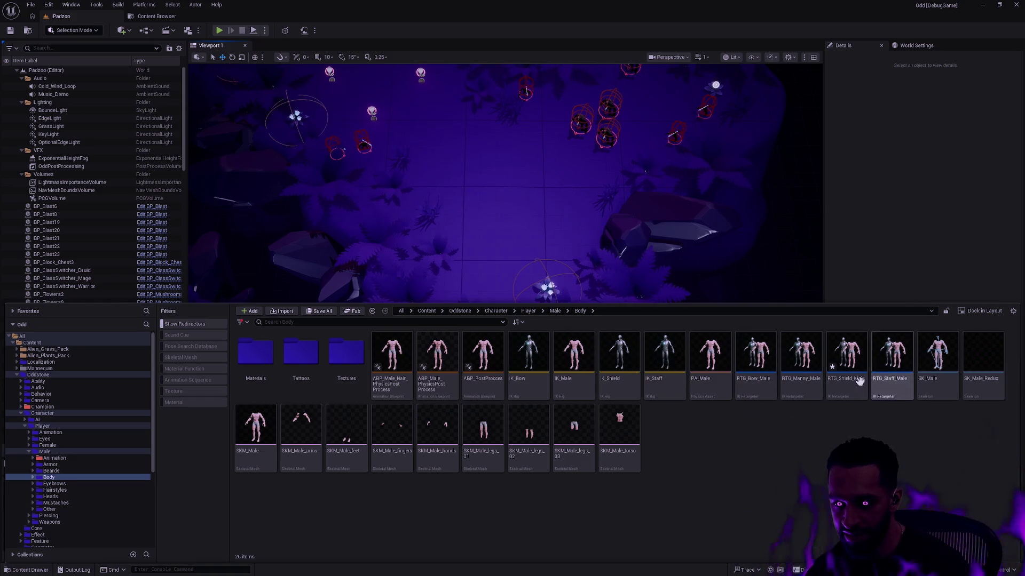
# Reload RTG_Shield_Male from disk via Asset Actions, confirm, then show the desktop
pyautogui.rightClick(847, 389)
pyautogui.moveTo(884, 241)
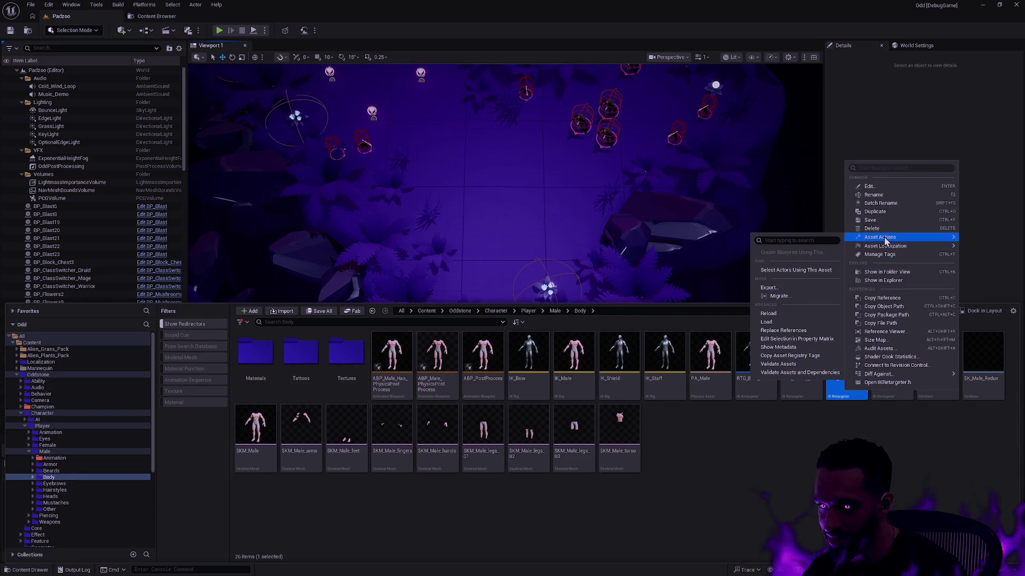
pyautogui.click(782, 313)
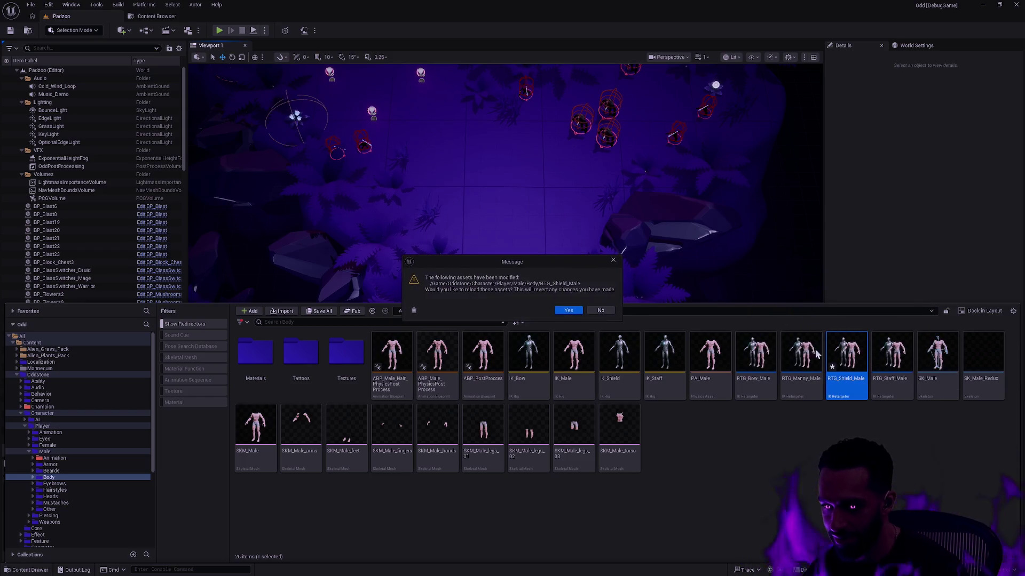
pyautogui.press('Return')
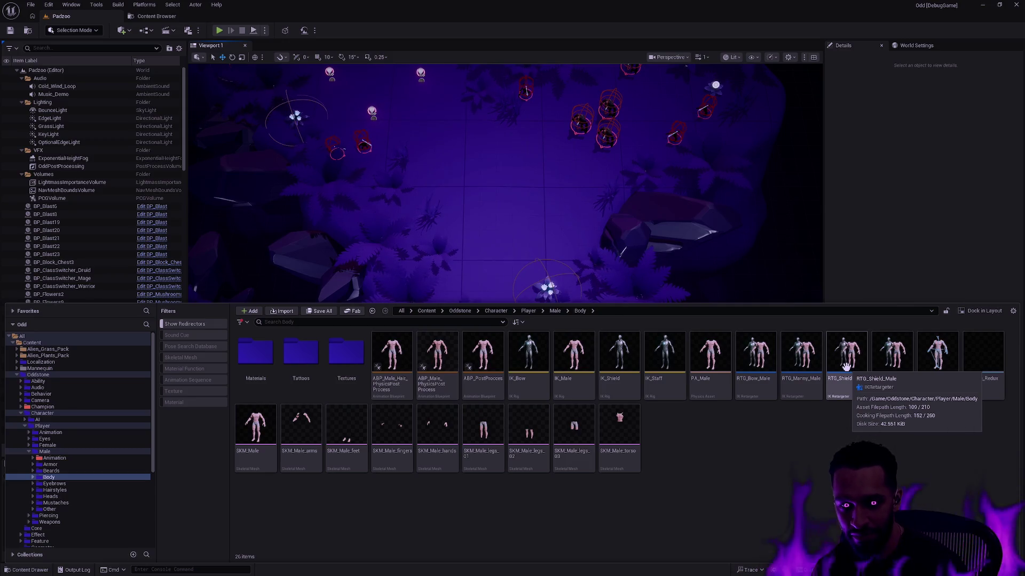
pyautogui.press('super+d')
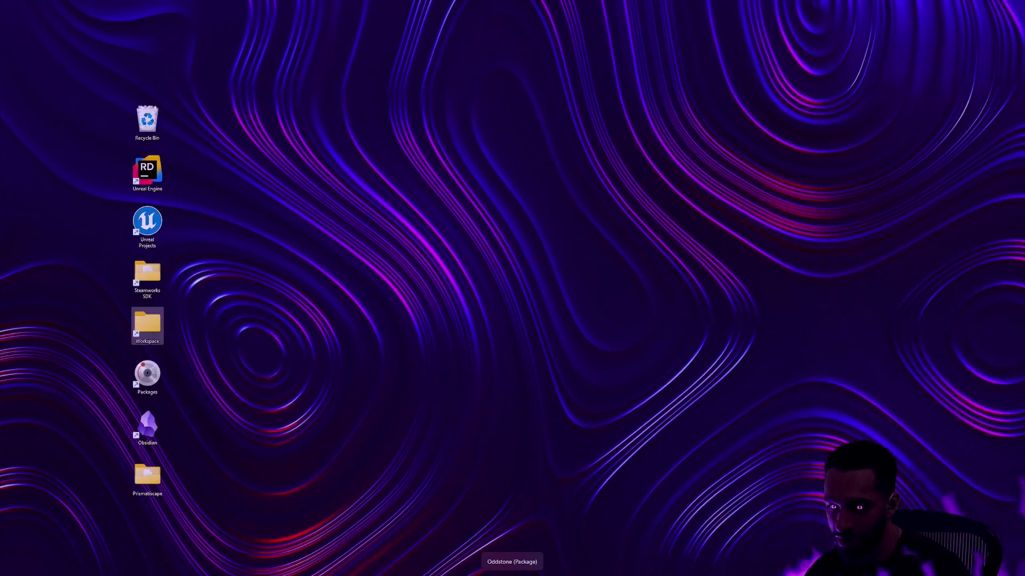
# Try launching Unreal Engine 5.7.3 from the launcher and dismiss the launch failure notice
pyautogui.press('super+d')
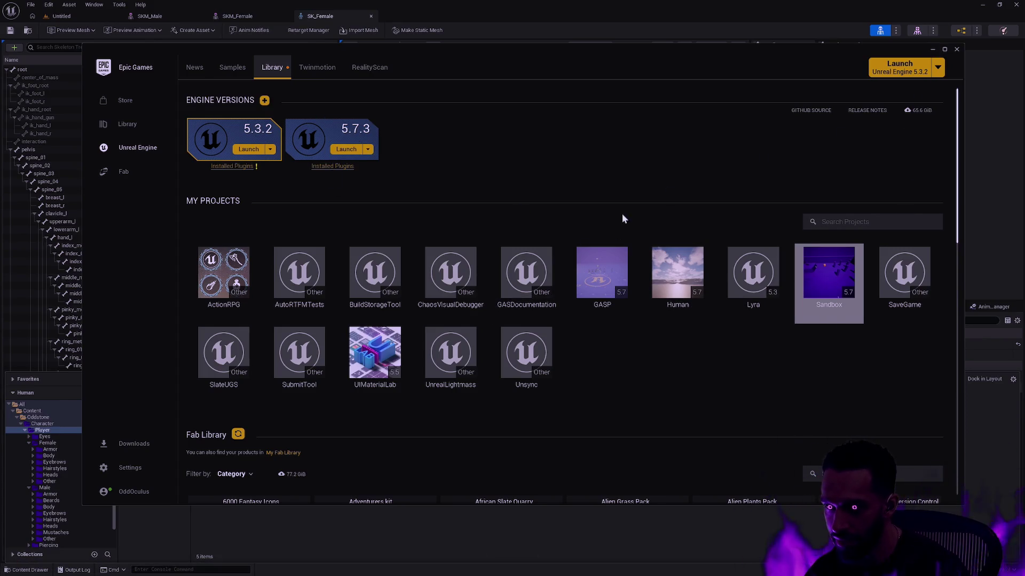
pyautogui.scroll(-2, 648, 344)
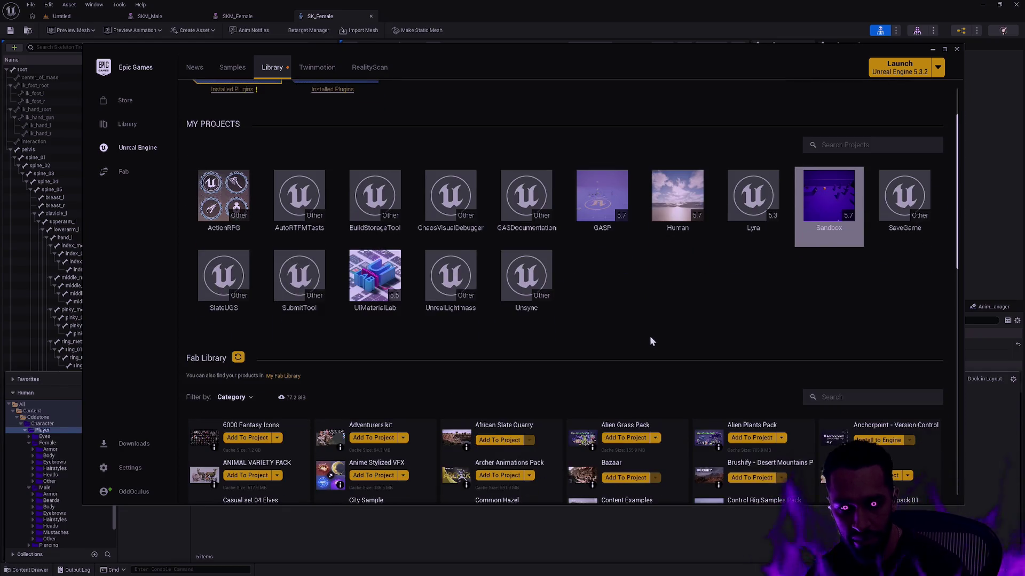
pyautogui.scroll(2, 649, 337)
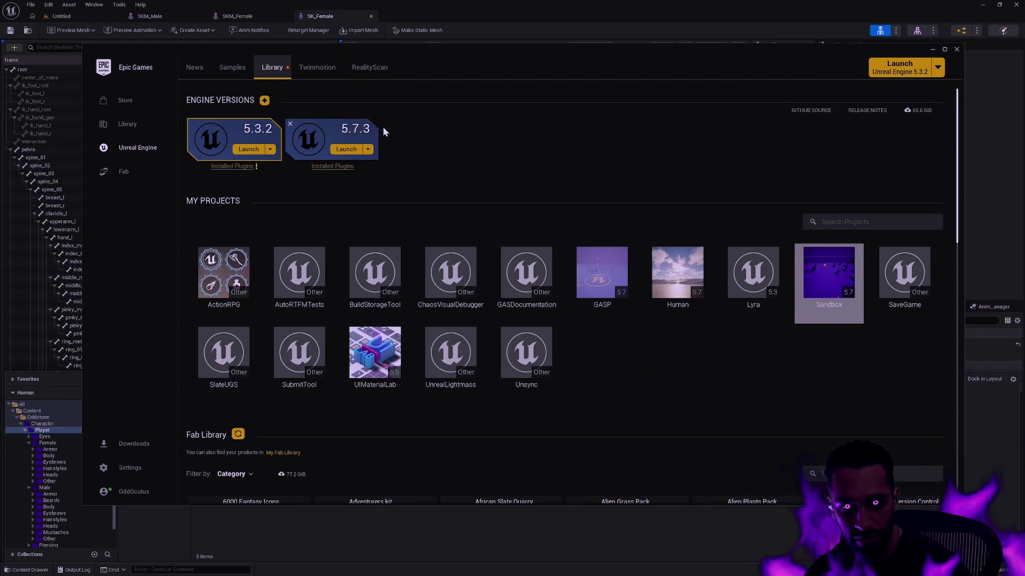
pyautogui.click(346, 149)
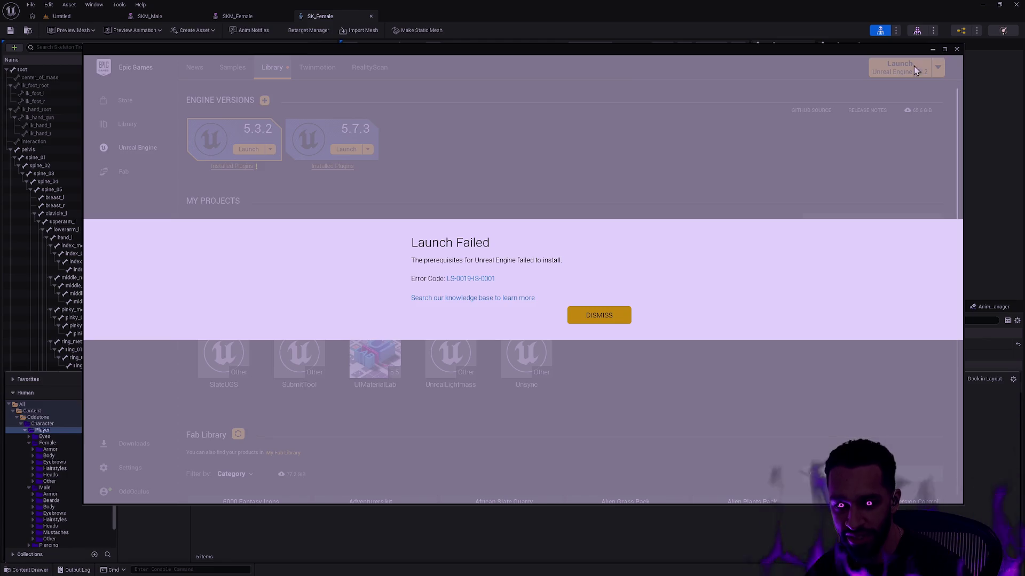
pyautogui.click(608, 316)
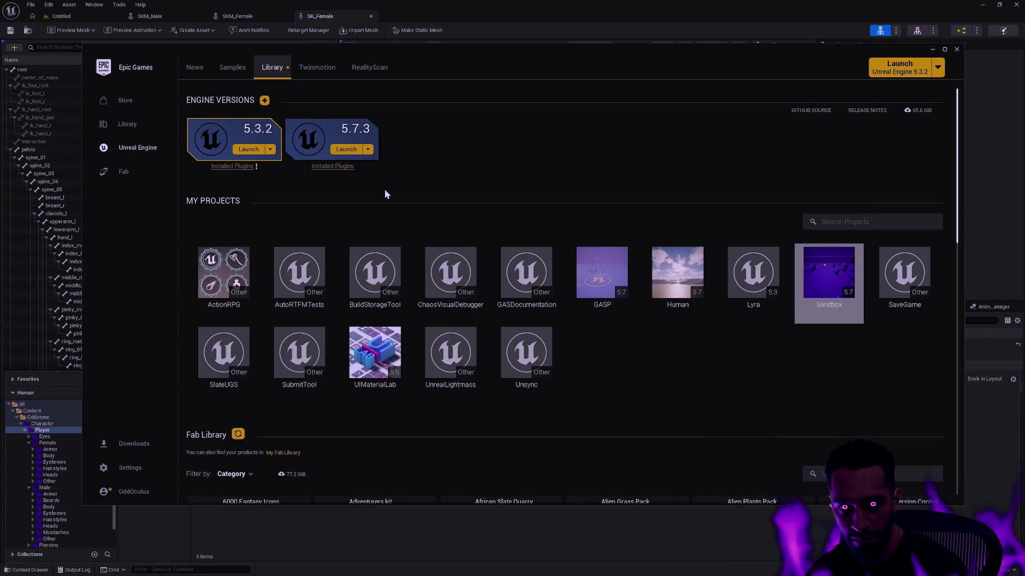
# Retry the 5.7.3 launch, dismiss the second failure, and view the 5.7.3 install options
pyautogui.click(367, 149)
pyautogui.click(347, 148)
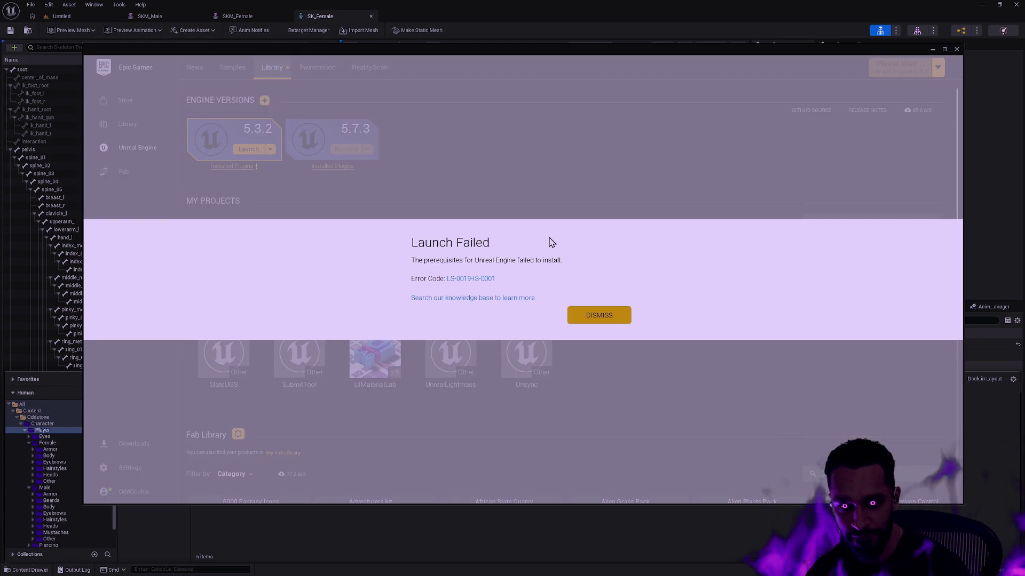
pyautogui.click(608, 316)
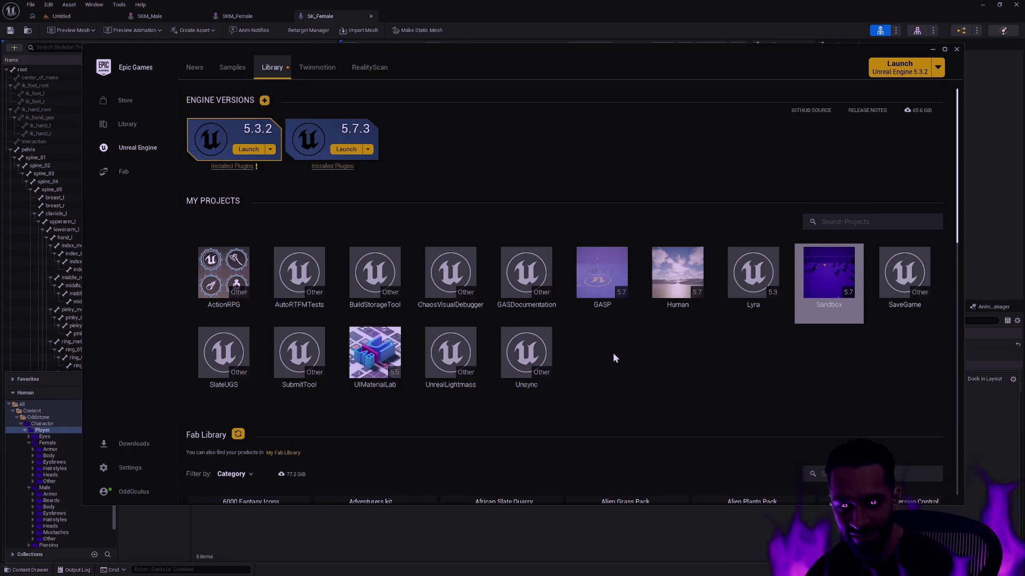
pyautogui.moveTo(843, 59)
pyautogui.mouseDown()
pyautogui.moveTo(808, 172)
pyautogui.moveTo(799, 158)
pyautogui.moveTo(856, 89)
pyautogui.mouseUp()
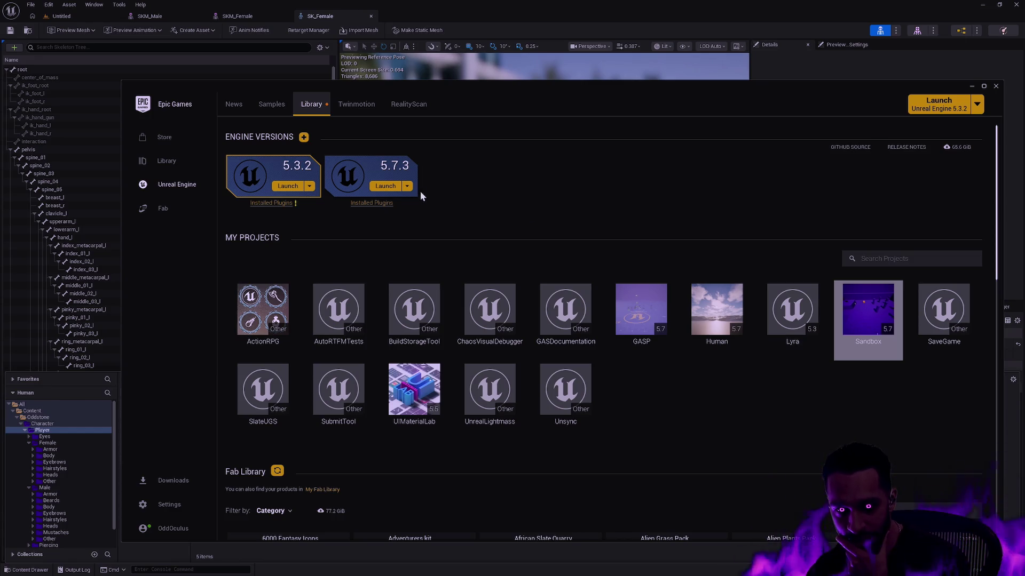
pyautogui.click(407, 185)
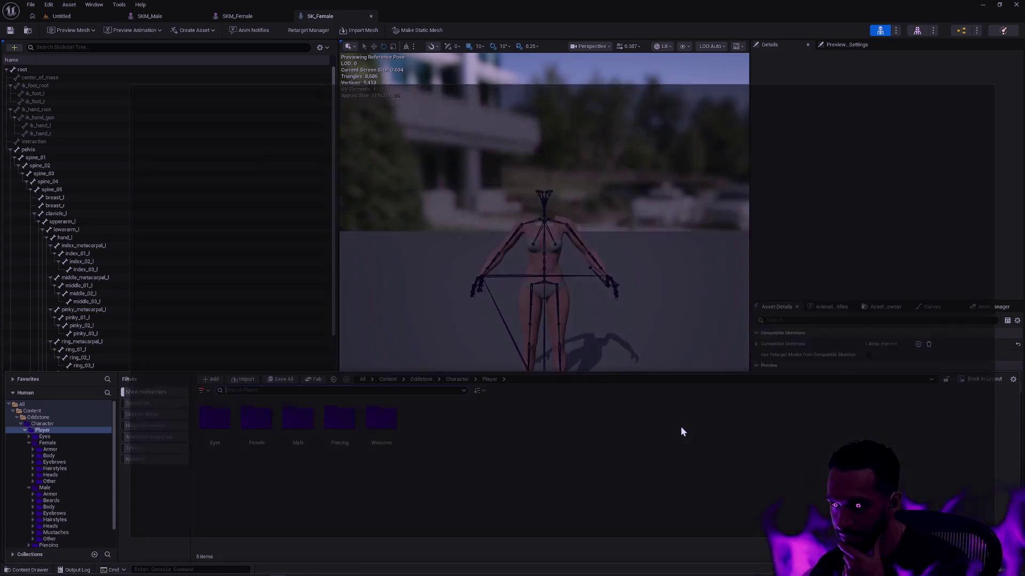
# Search 'launcher' from the Start menu and open Epic Games Launcher
pyautogui.press('super')
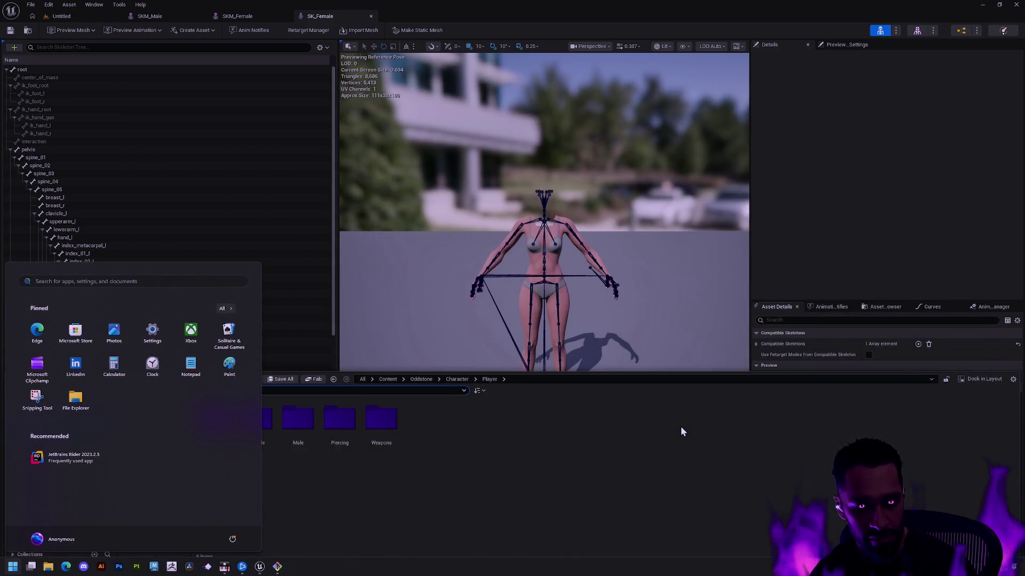
pyautogui.write('launcher')
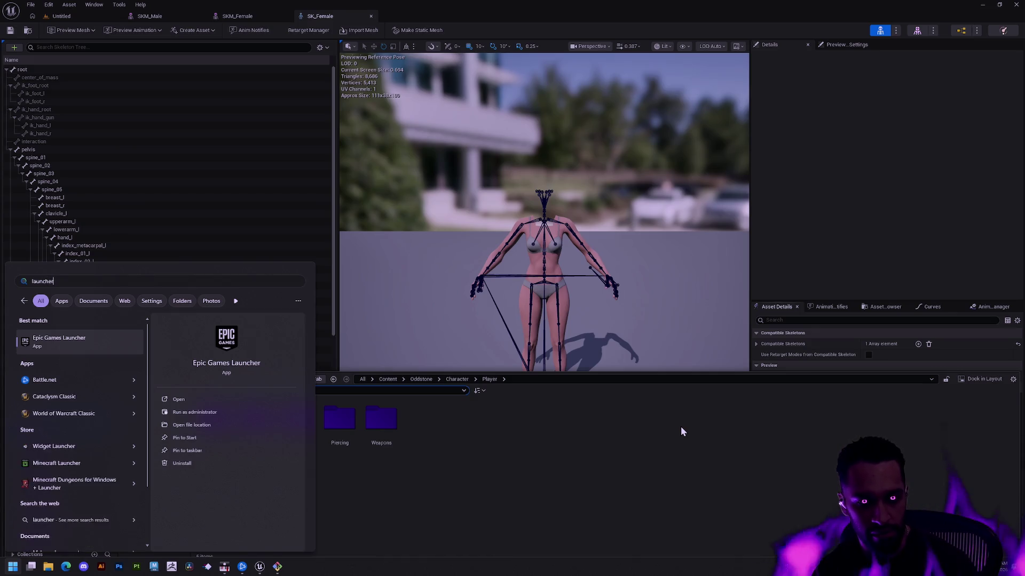
pyautogui.press('Return')
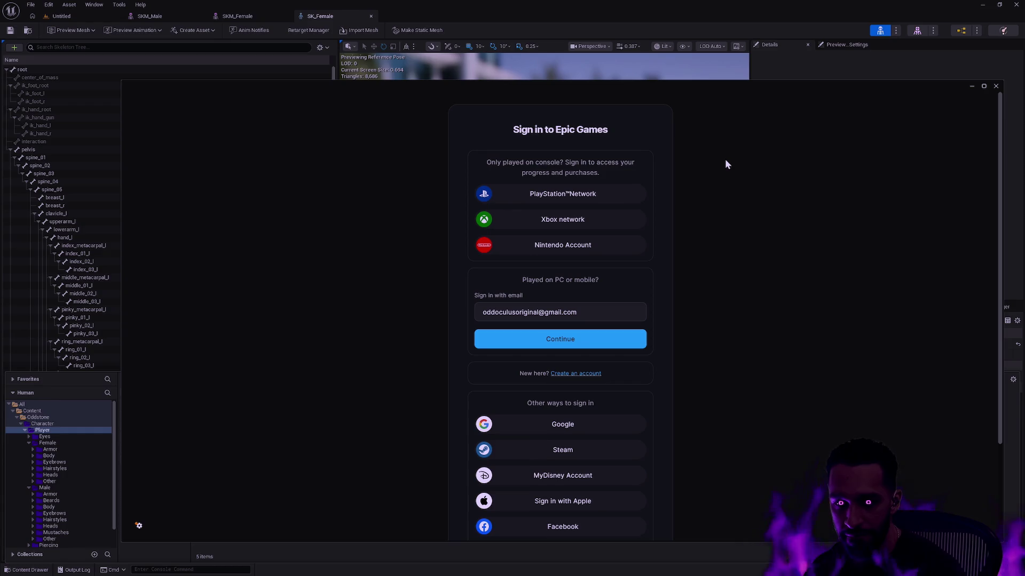
# Sign in to the Epic Games account with Google and close the browser success page
pyautogui.click(579, 427)
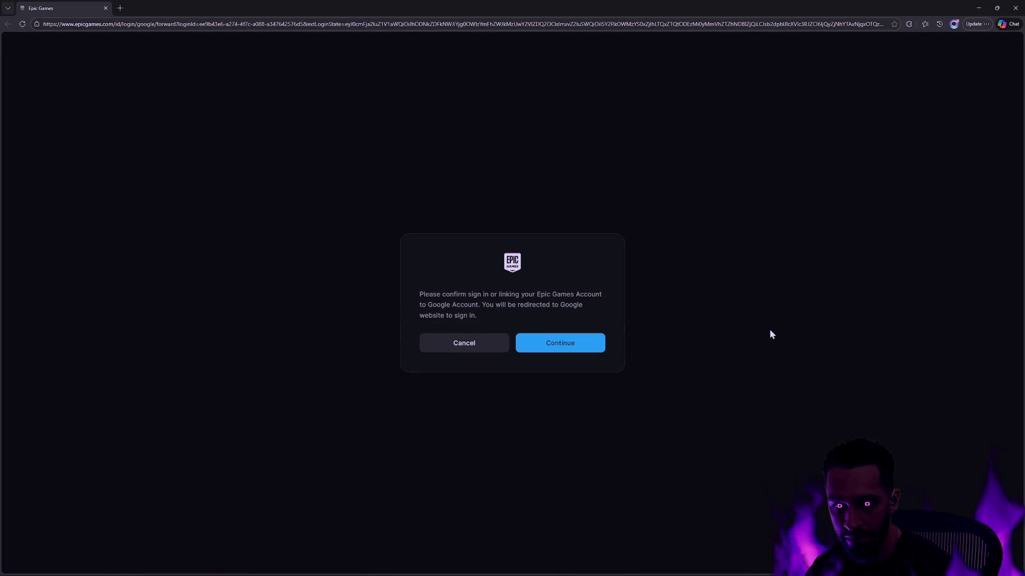
pyautogui.click(587, 347)
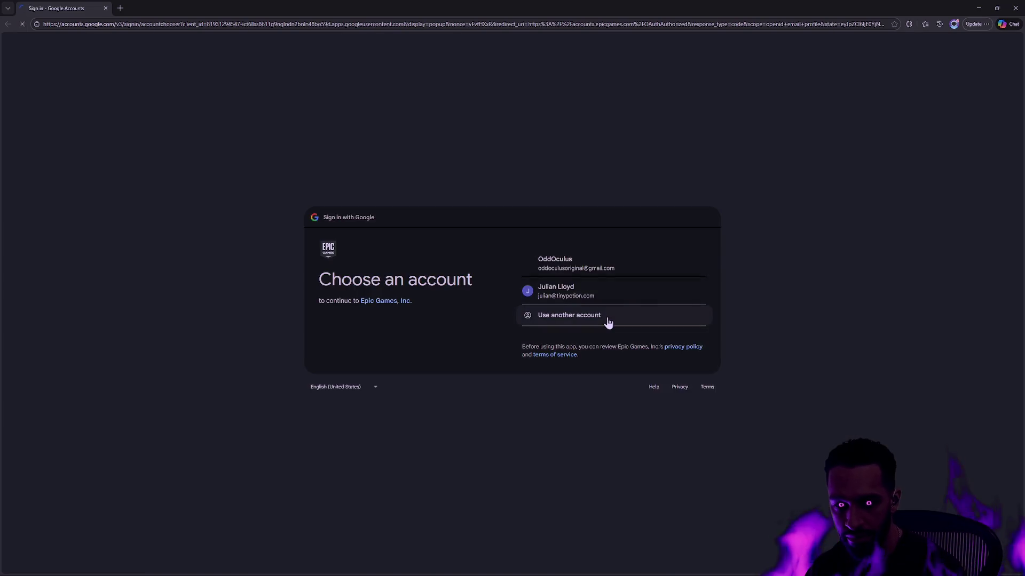
pyautogui.click(580, 269)
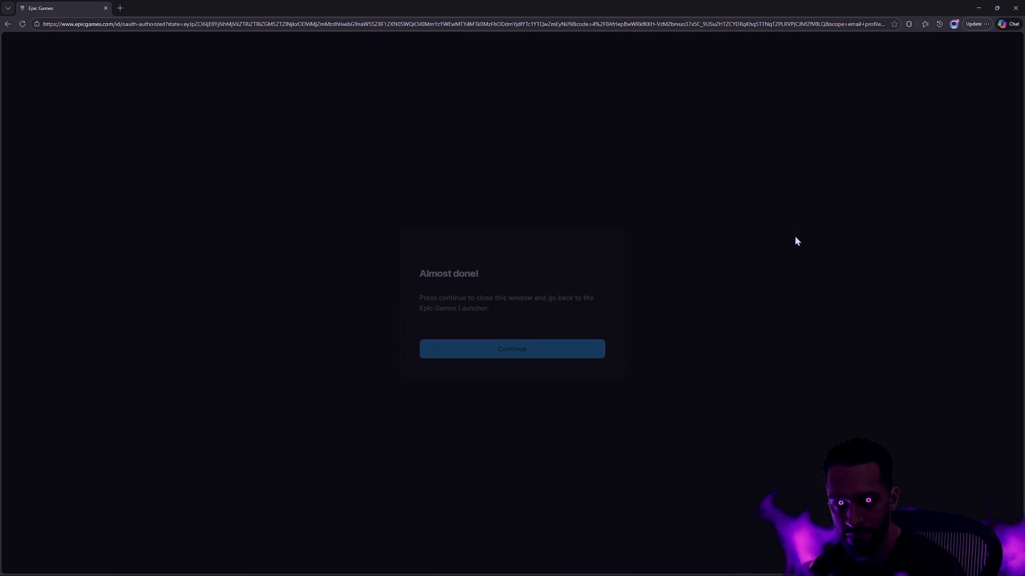
pyautogui.click(559, 354)
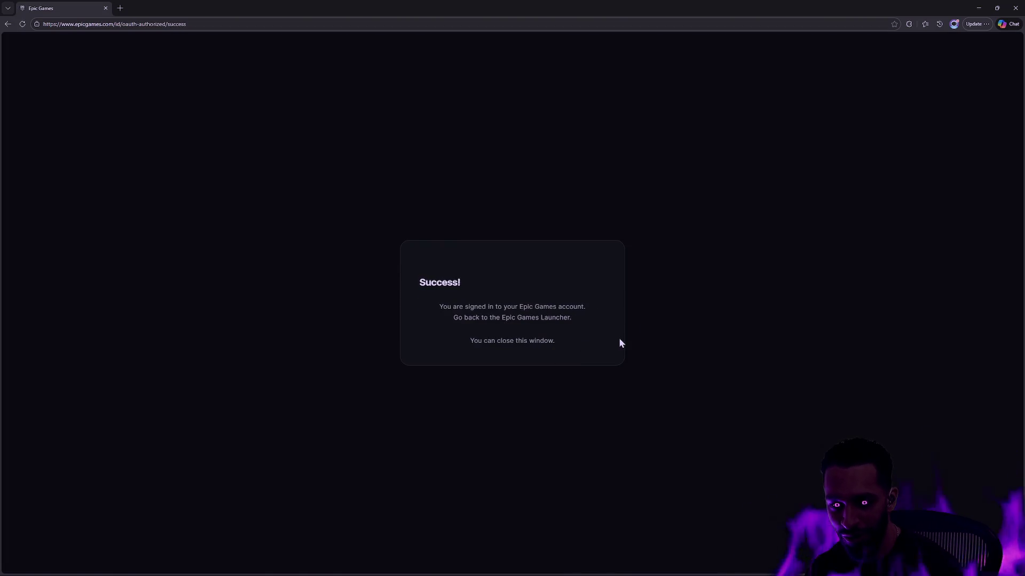
pyautogui.click(1014, 7)
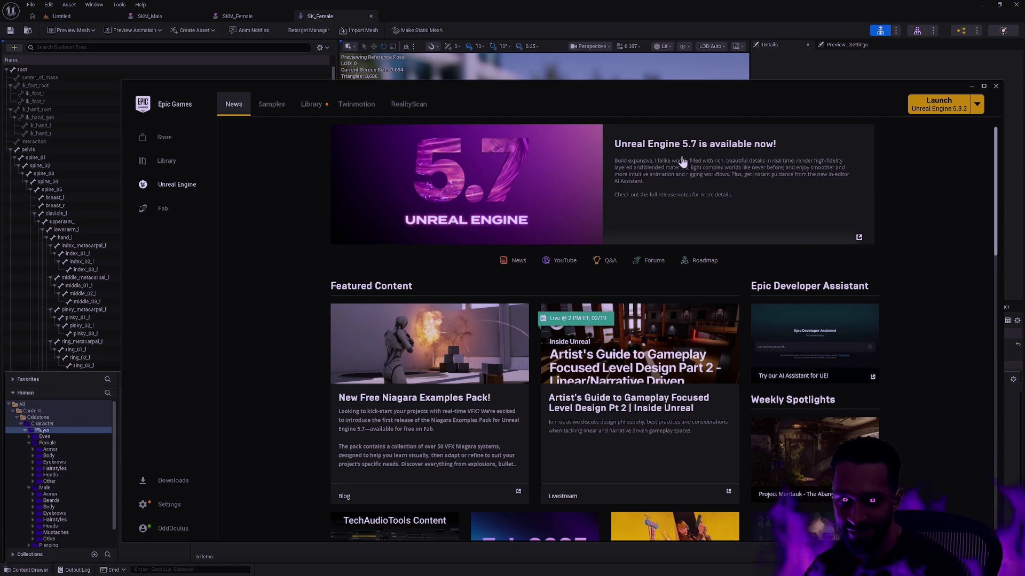
# Launch Unreal Engine 5.7.3 from the Library and dismiss the launch failure
pyautogui.click(311, 104)
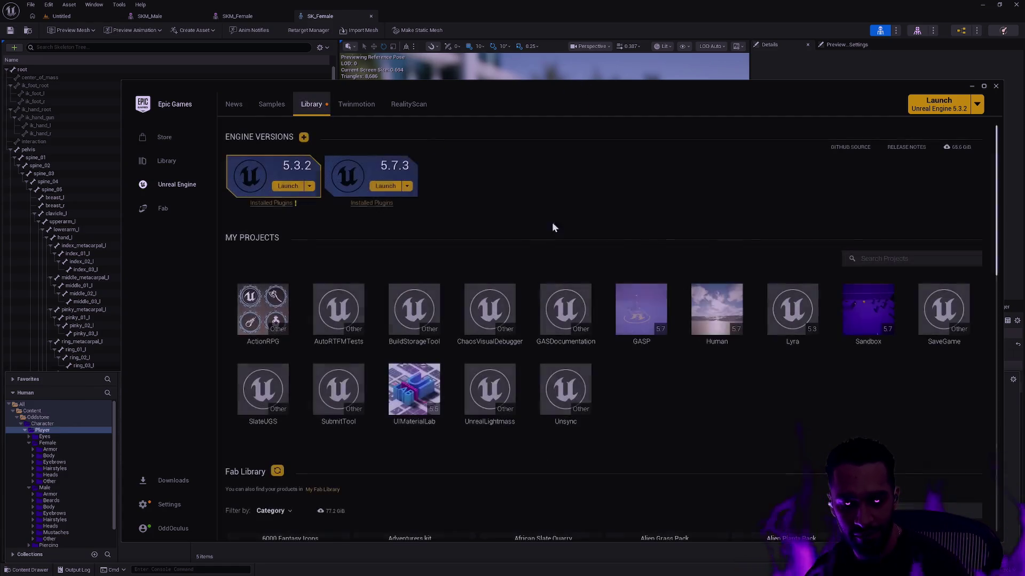
pyautogui.click(385, 186)
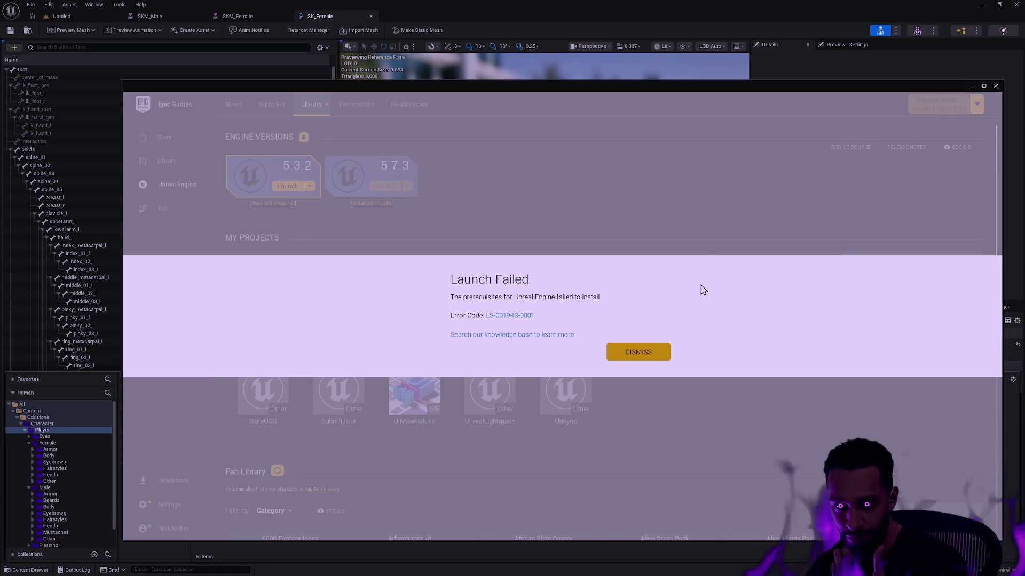
pyautogui.click(650, 355)
# Open the Sandbox project from its Library tile and minimise the launcher
pyautogui.click(407, 186)
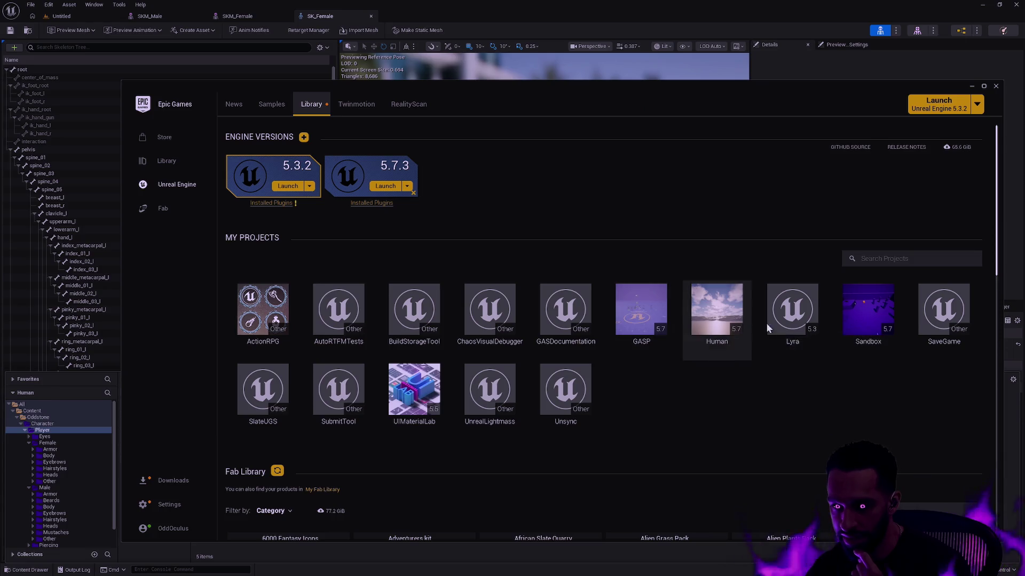
pyautogui.doubleClick(868, 322)
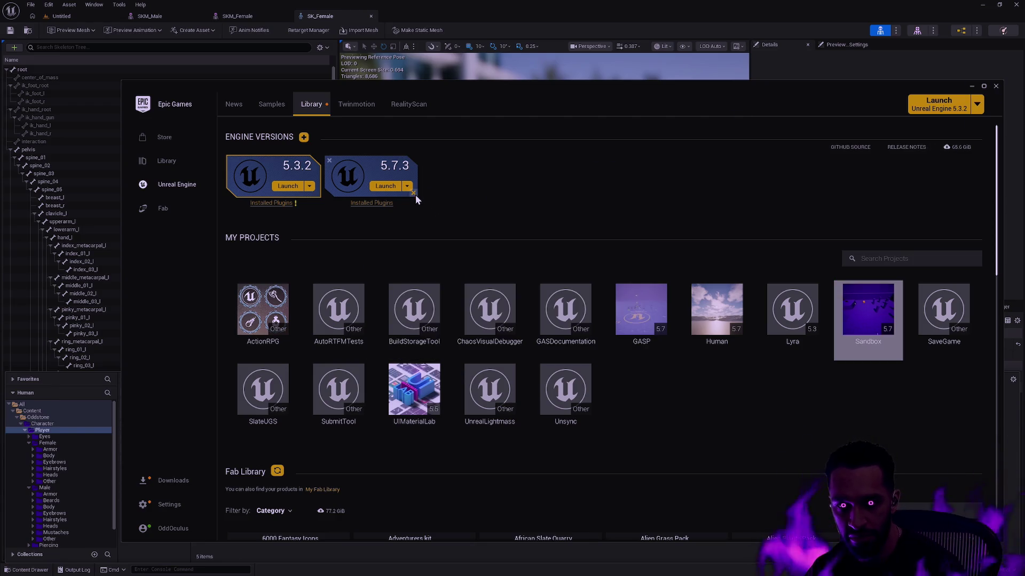
pyautogui.click(971, 86)
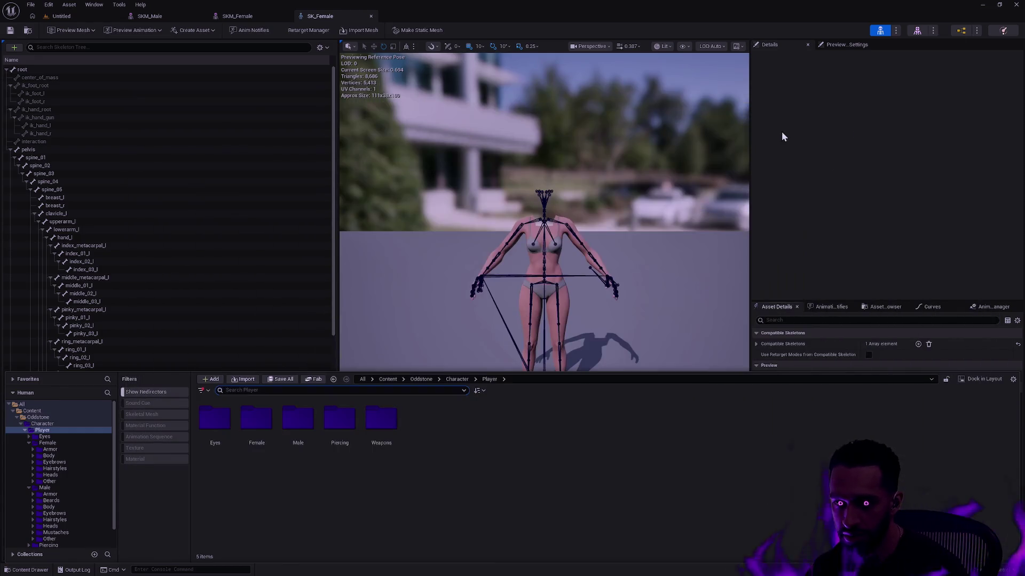
# Put the Sandbox editor and launcher on the Oddstone (Package) desktop and maximise Sandbox
pyautogui.press('super+Tab')
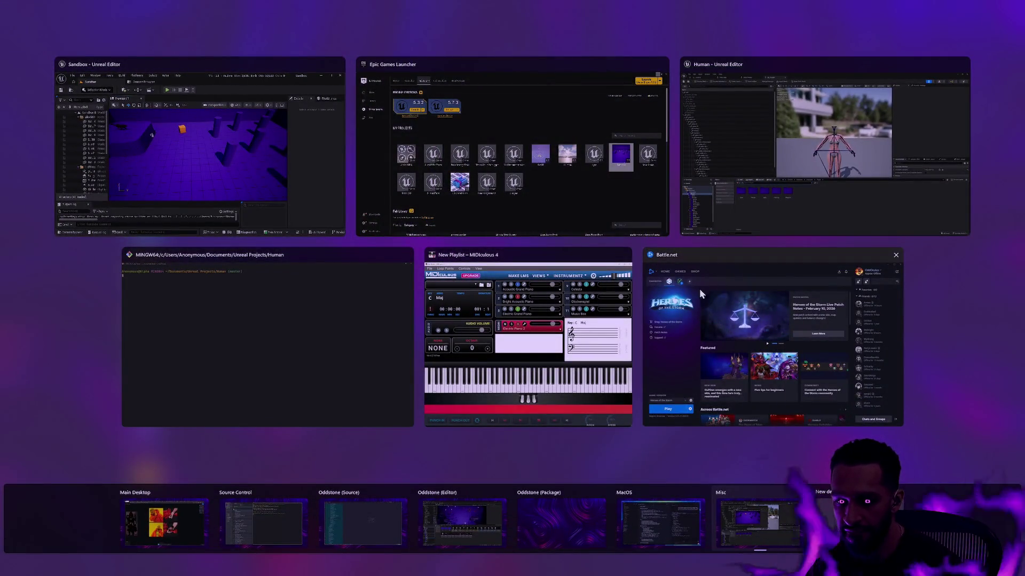
pyautogui.moveTo(258, 165); pyautogui.dragTo(572, 518)
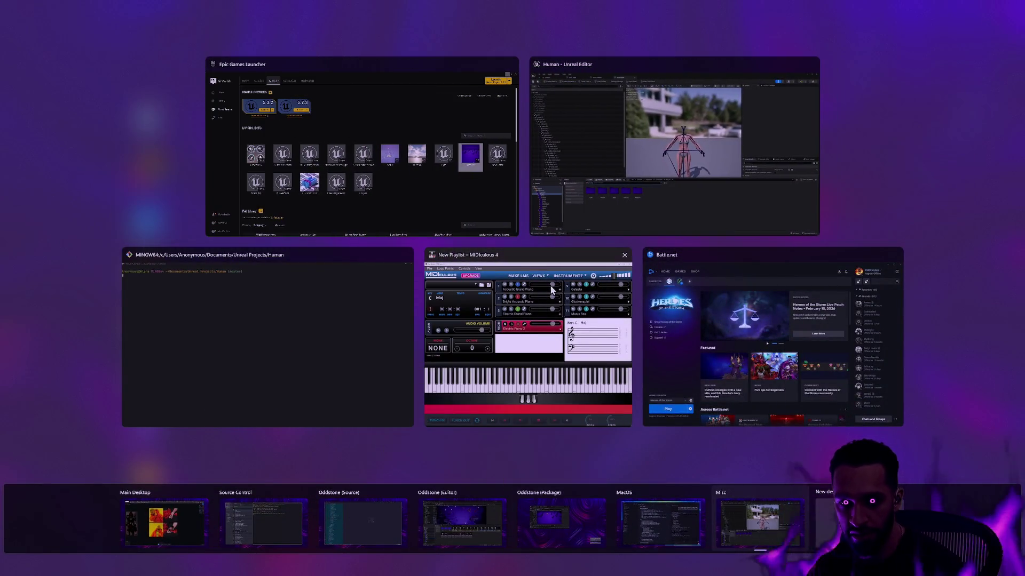
pyautogui.moveTo(396, 126)
pyautogui.mouseDown()
pyautogui.moveTo(472, 258)
pyautogui.moveTo(556, 505)
pyautogui.mouseUp()
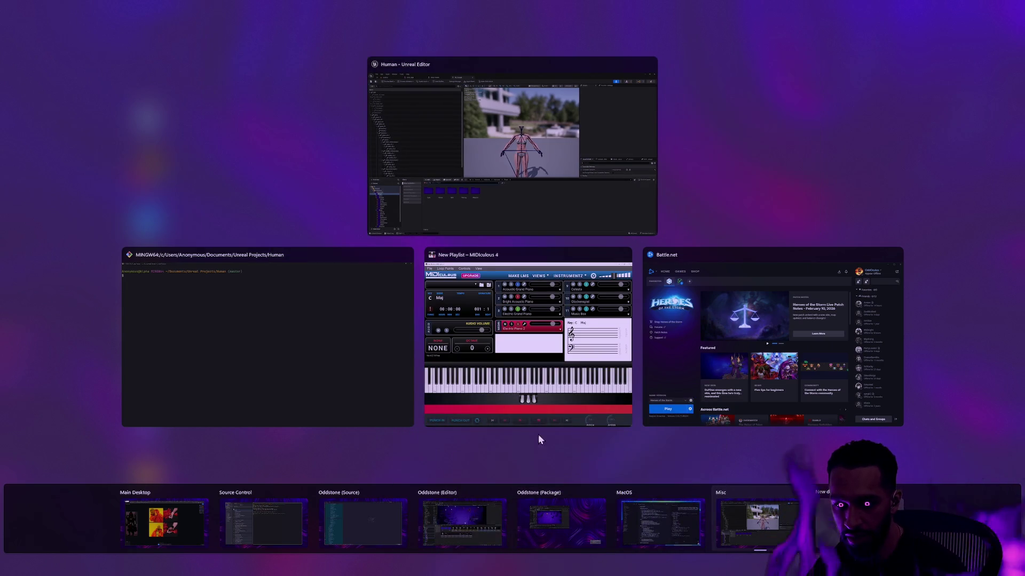
pyautogui.click(558, 526)
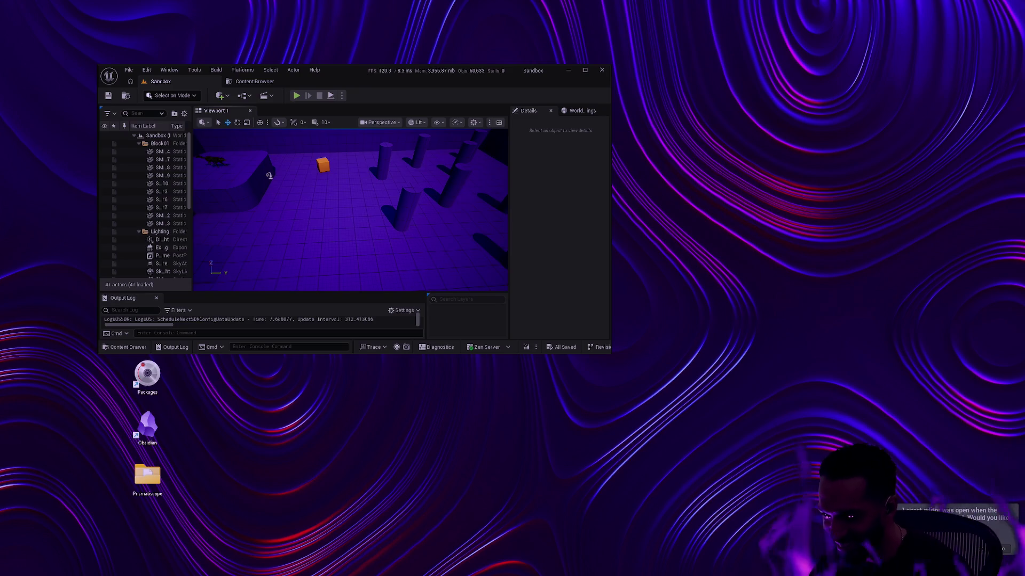
pyautogui.click(584, 70)
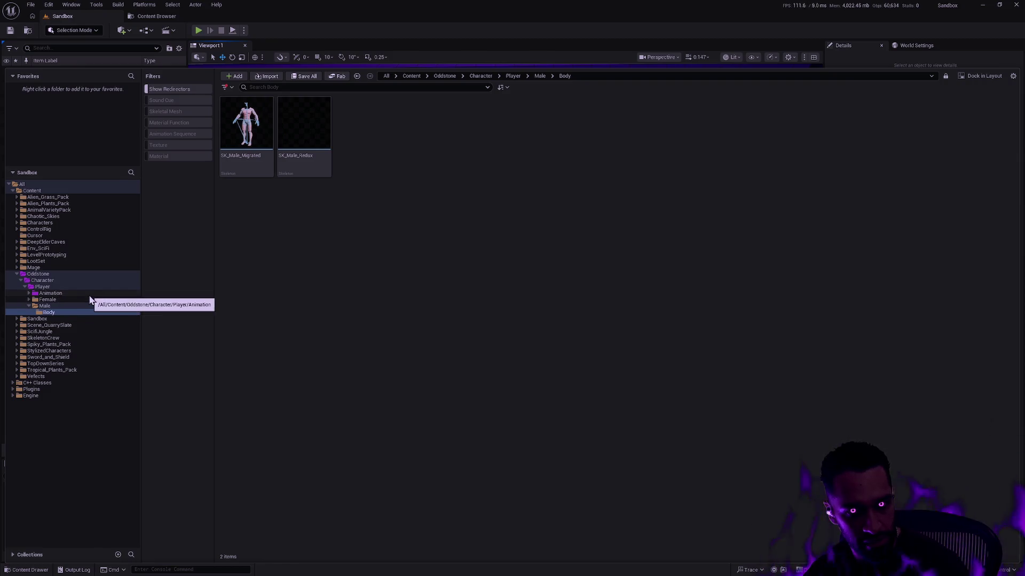
# Select Male Body, expand the Female and Animation folders, and briefly open Greatsword
pyautogui.click(42, 312)
pyautogui.click(29, 300)
pyautogui.click(28, 293)
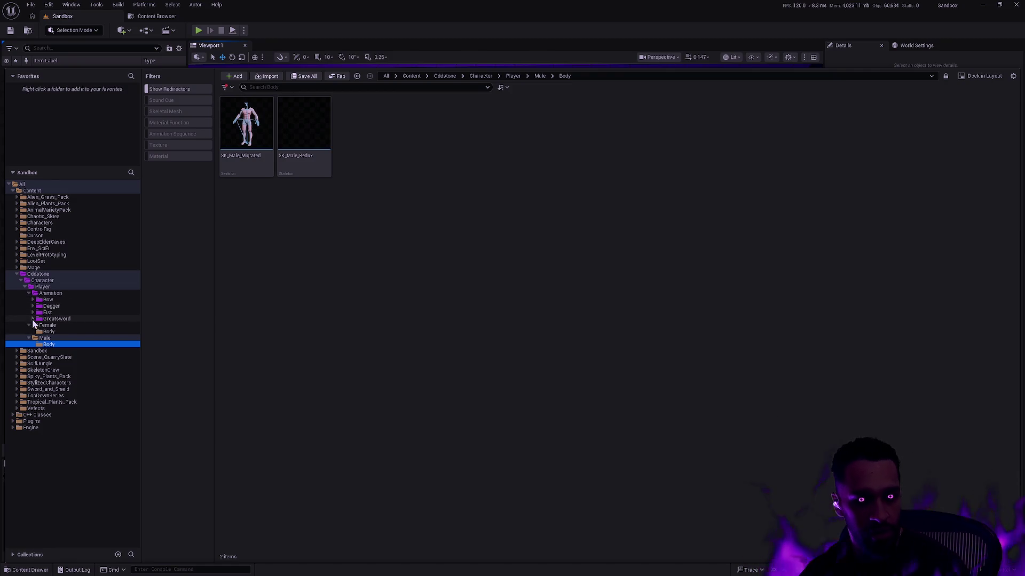
pyautogui.click(32, 319)
pyautogui.click(32, 322)
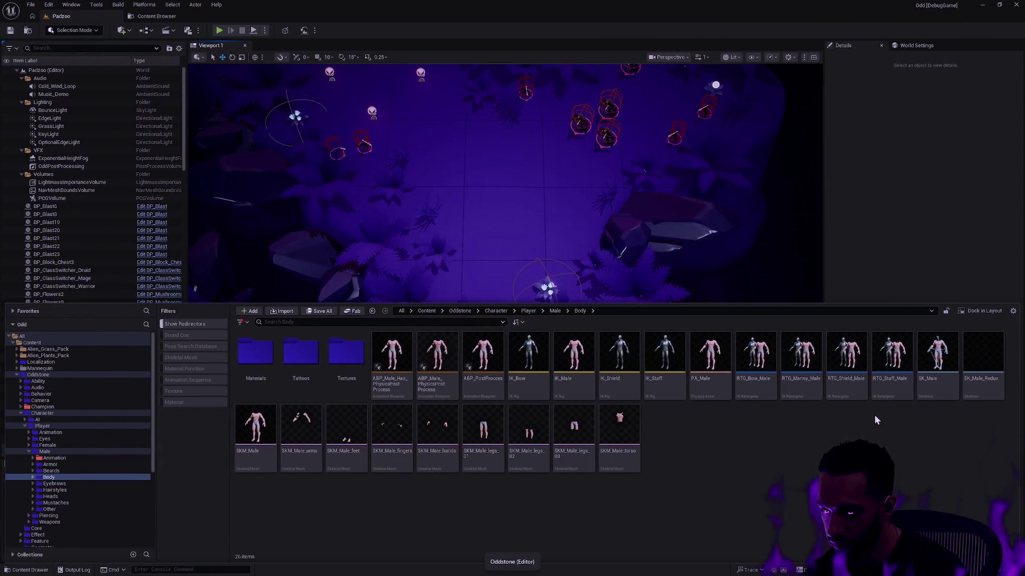
# Migrate RTG_Shield_Male and review the Oddstone Player assets in the Asset Report
pyautogui.rightClick(843, 389)
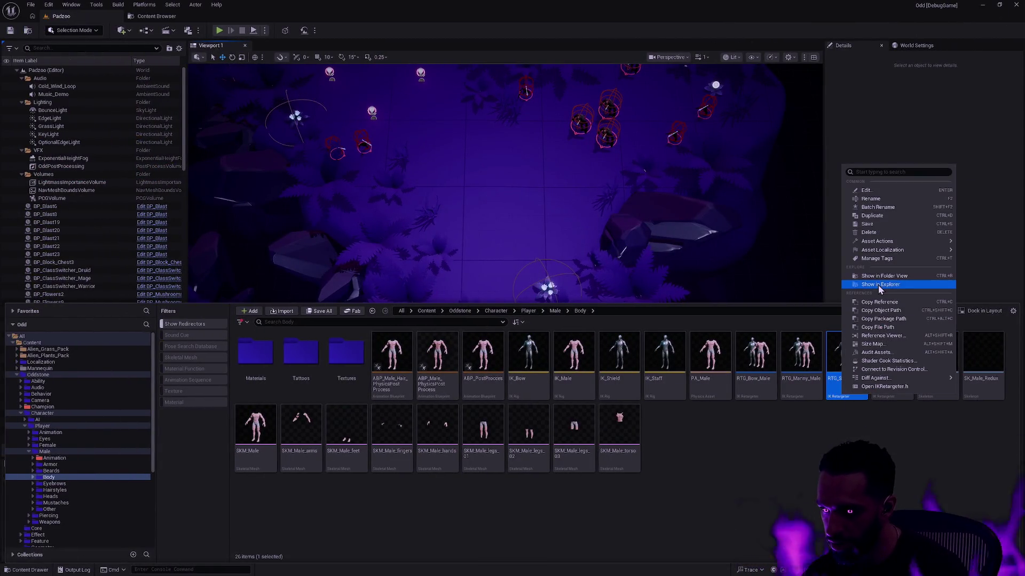
pyautogui.moveTo(902, 241)
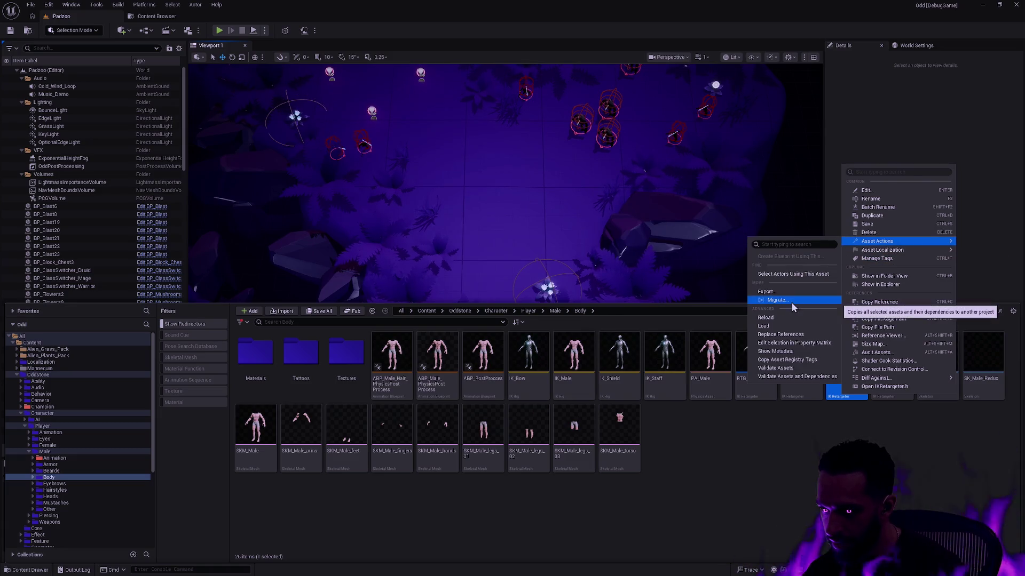
pyautogui.click(792, 301)
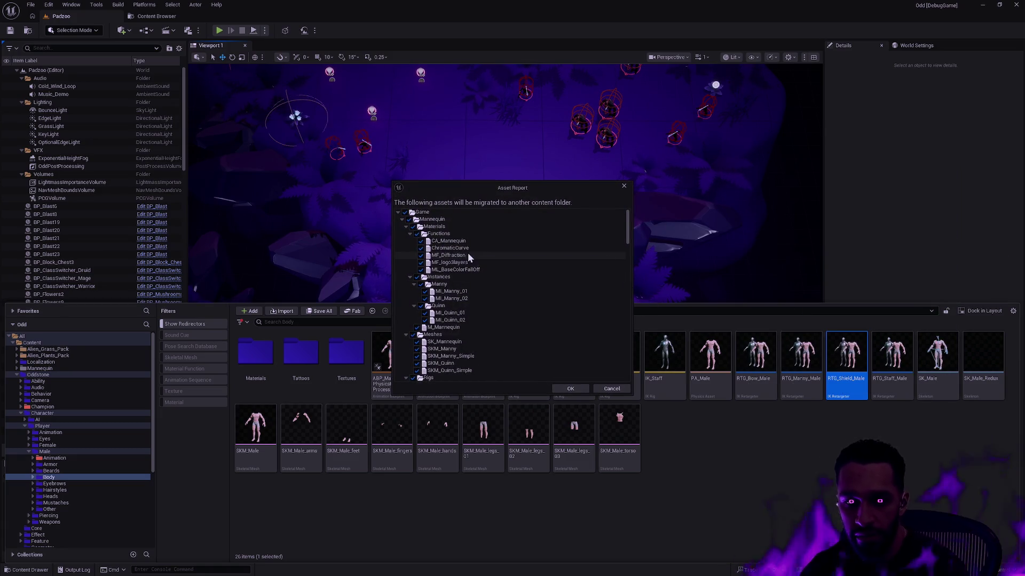
pyautogui.click(398, 213)
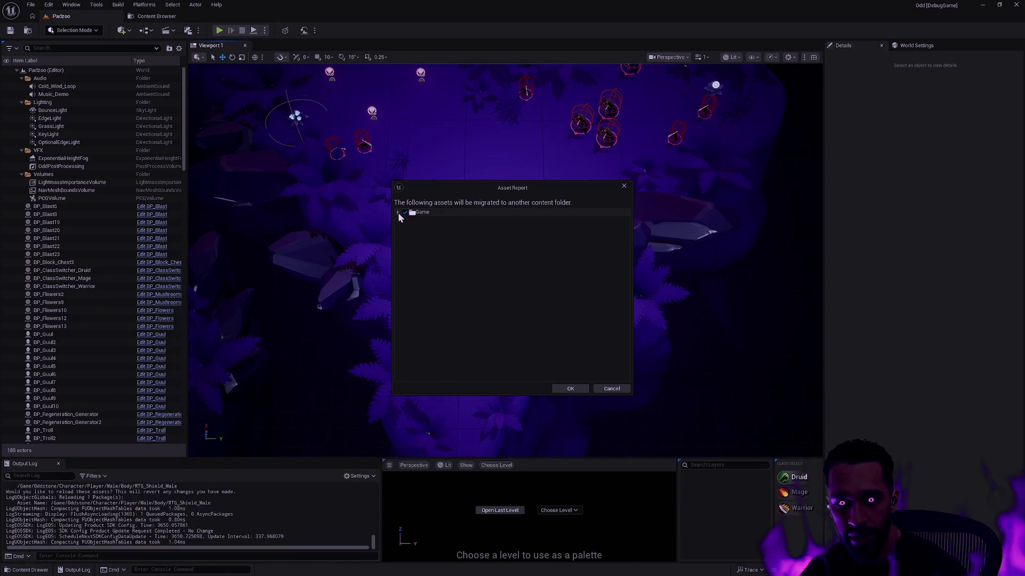
pyautogui.click(398, 212)
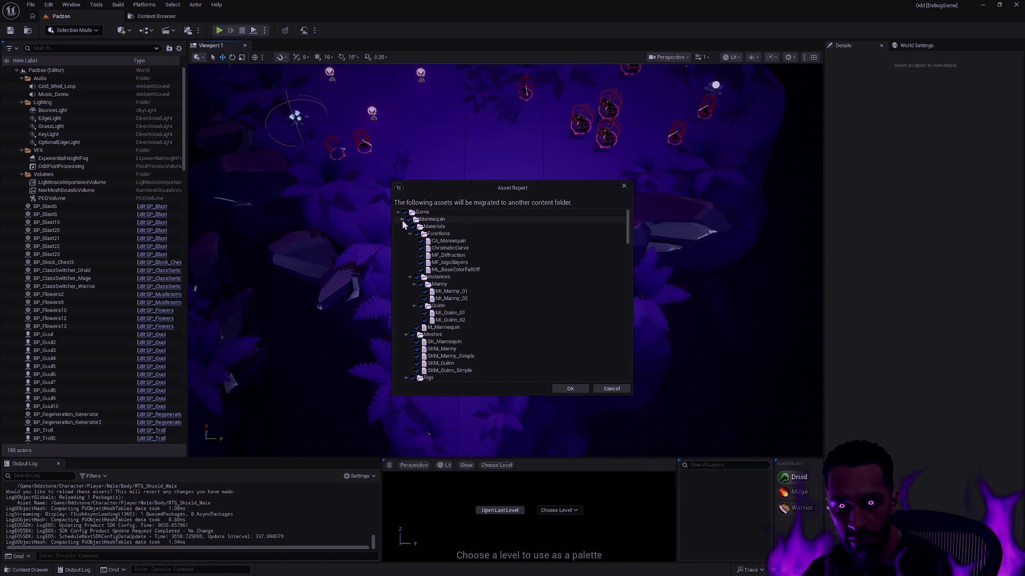
pyautogui.click(402, 220)
pyautogui.click(414, 248)
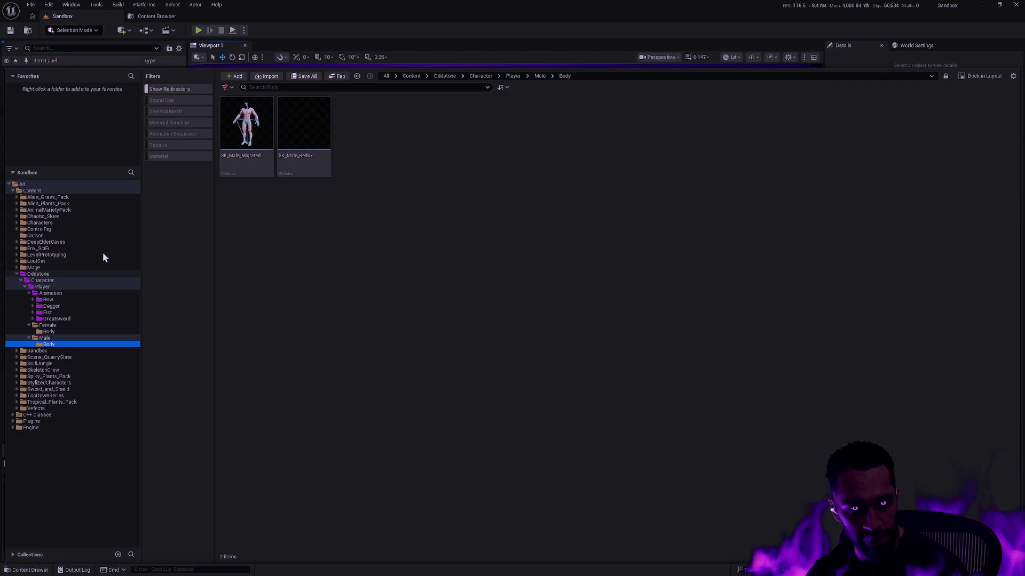
# Switch to the launcher, retry the 5.7.3 launch, and open the error code's support page
pyautogui.press('super+Tab')
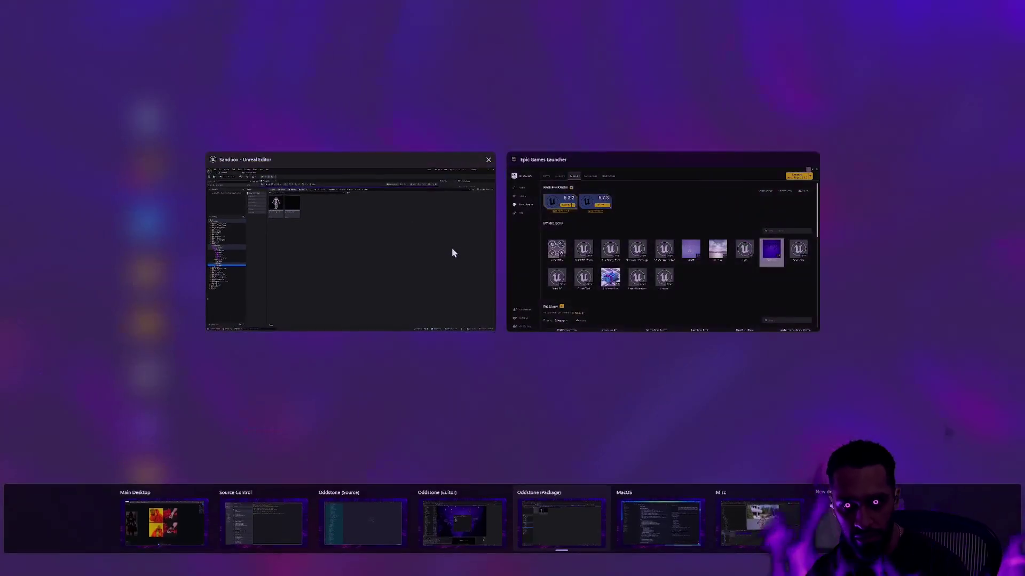
pyautogui.click(623, 282)
pyautogui.click(389, 191)
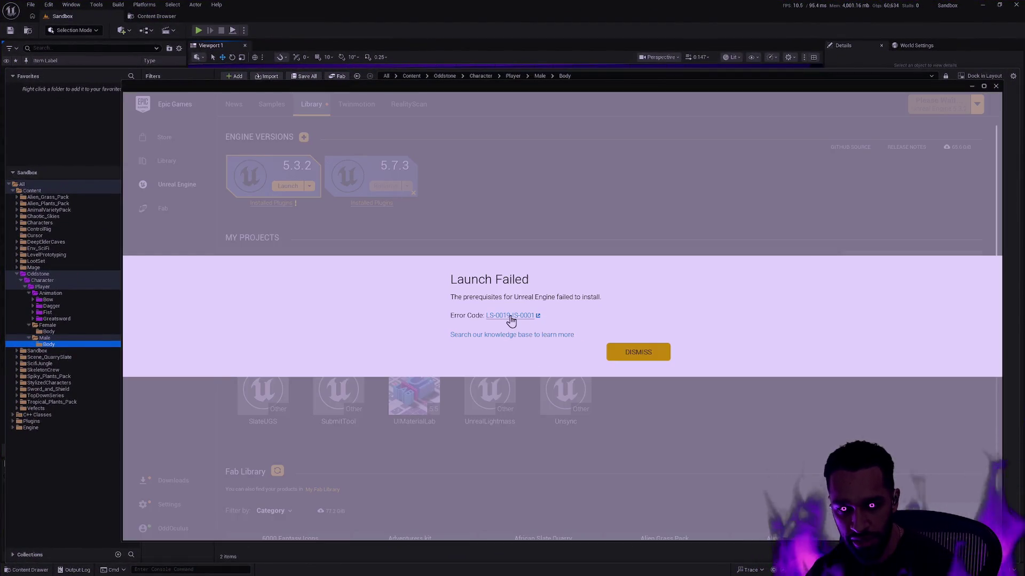
pyautogui.click(509, 316)
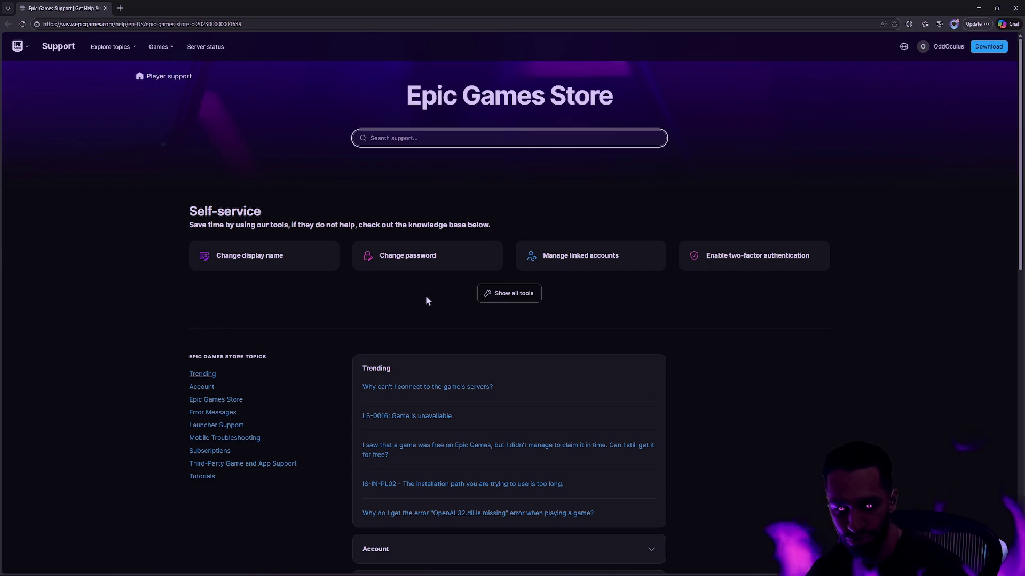
# Dismiss the launch failure, then close Epic Games Launcher and the support-page browser
pyautogui.hotkey('alt', 'Tab')
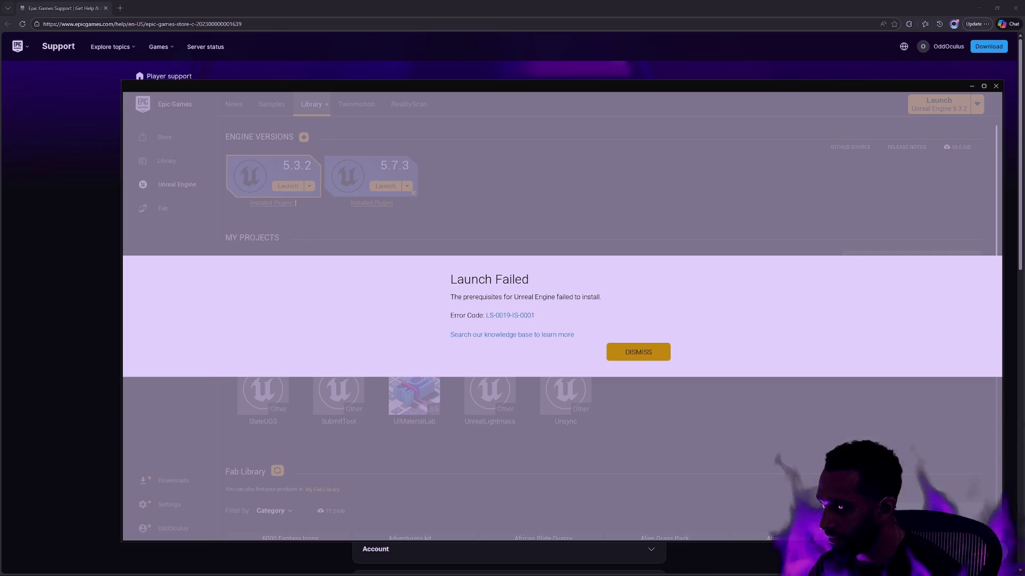
pyautogui.click(620, 353)
pyautogui.click(996, 86)
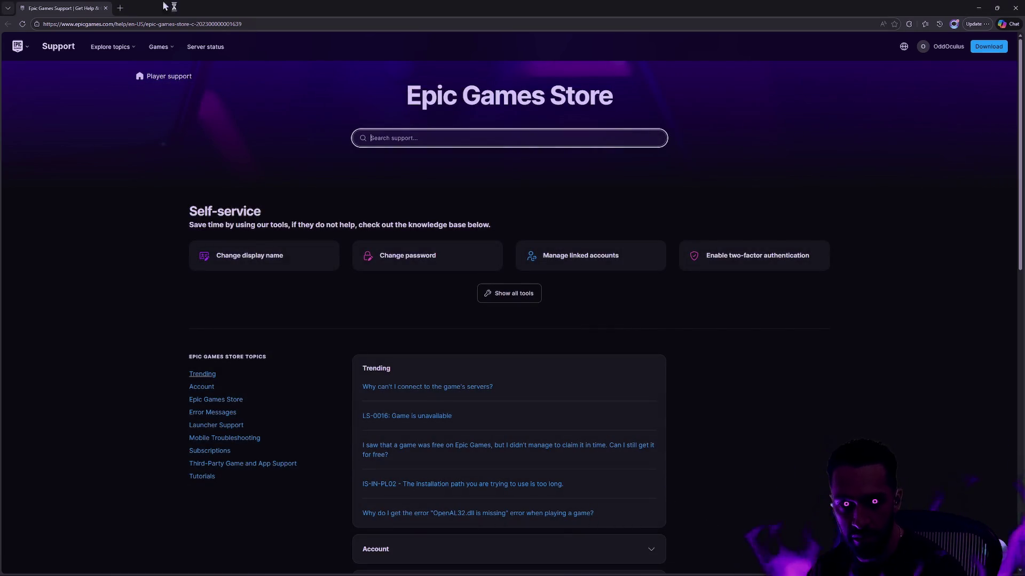
pyautogui.click(106, 8)
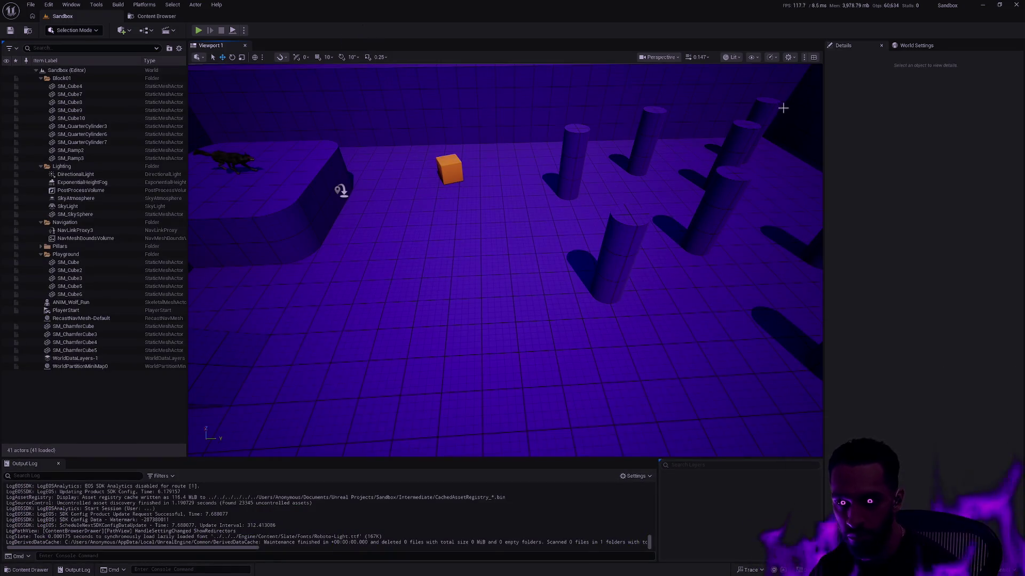
# Run Epic Games Launcher as administrator from Start search, accepting the UAC prompt
pyautogui.press('super')
pyautogui.write('launcher')
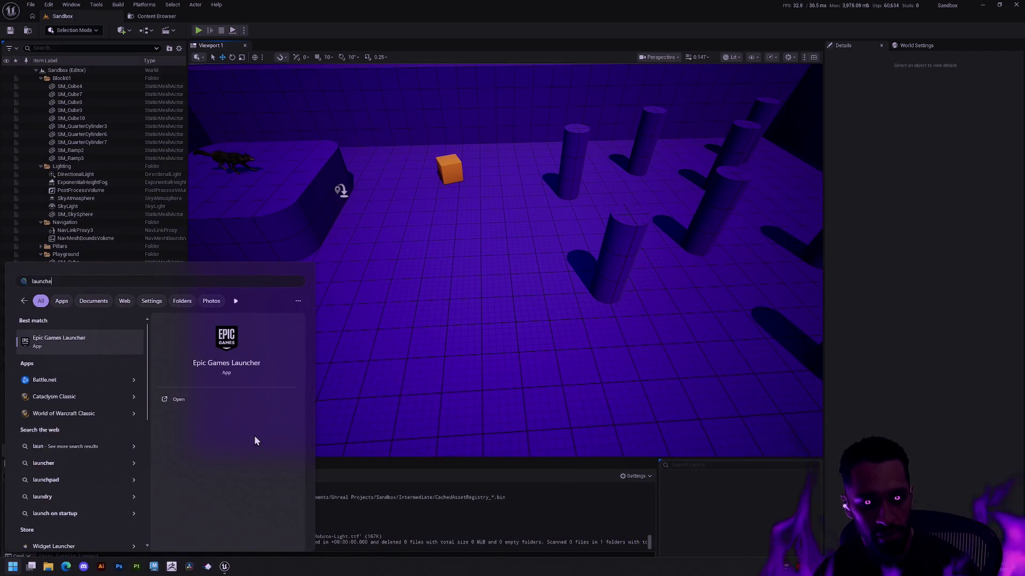
pyautogui.rightClick(79, 344)
pyautogui.click(108, 349)
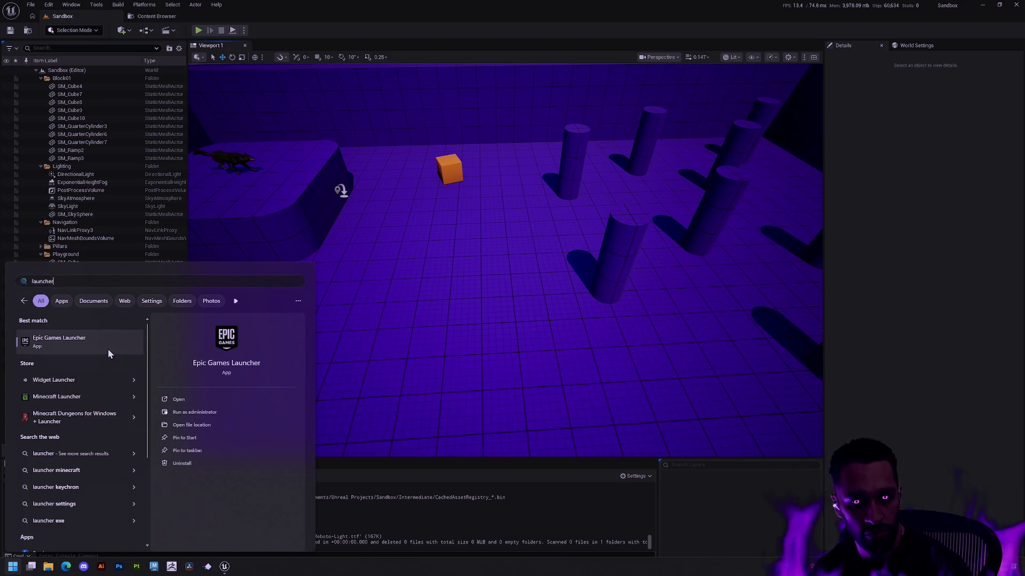
pyautogui.click(483, 350)
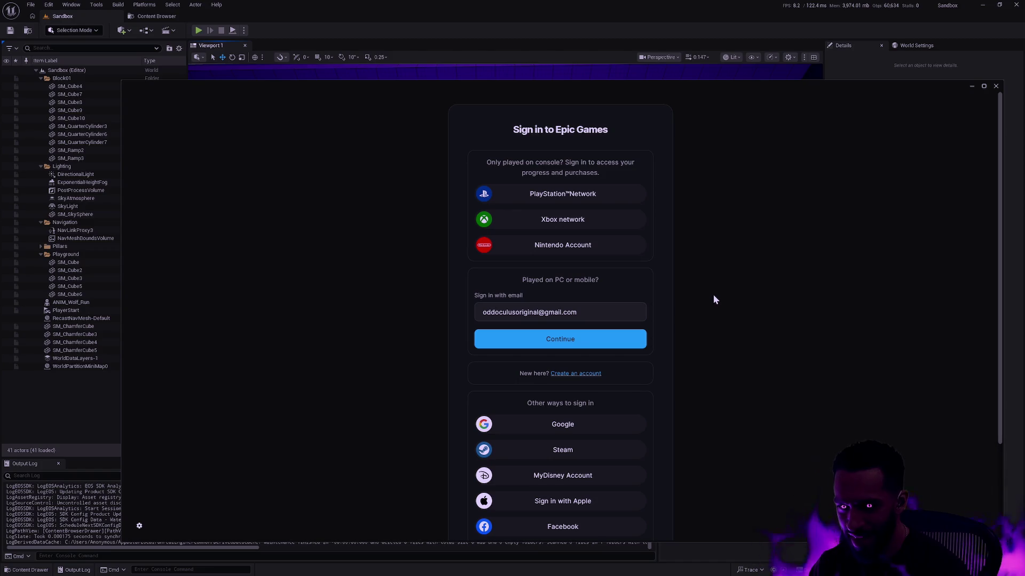
# Sign in to the Epic account with Google and close the browser window
pyautogui.click(570, 427)
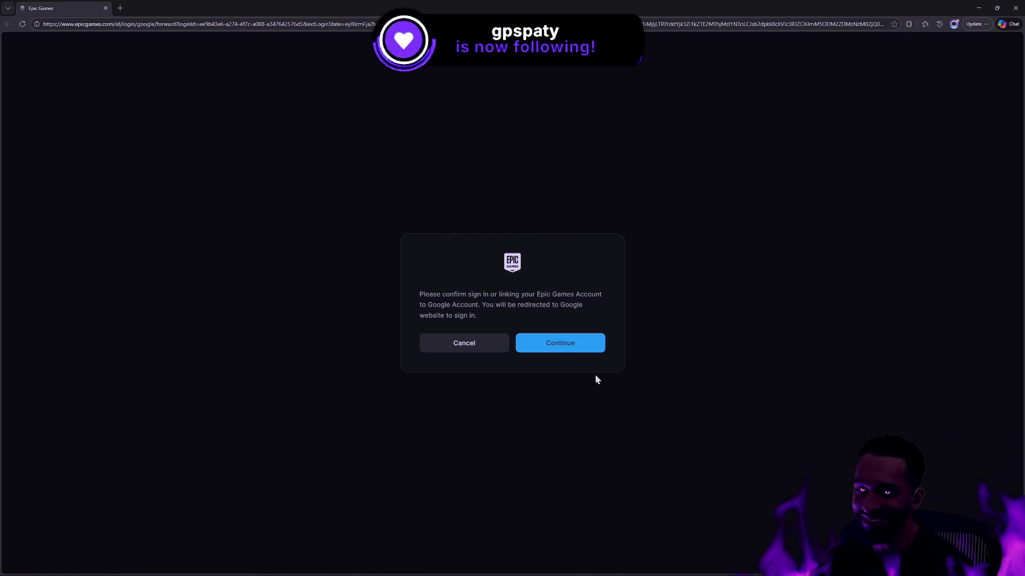
pyautogui.click(557, 352)
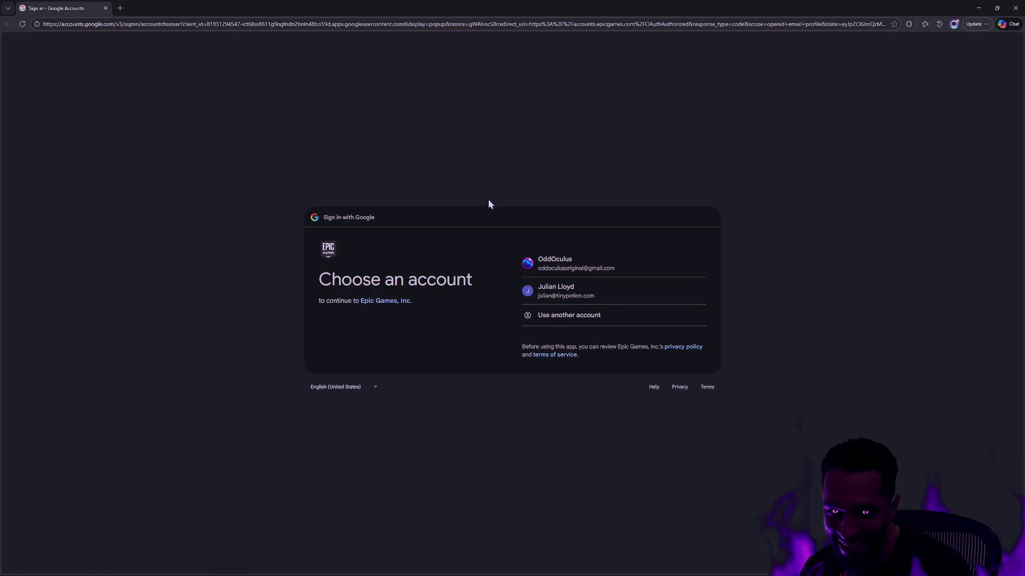
pyautogui.click(600, 266)
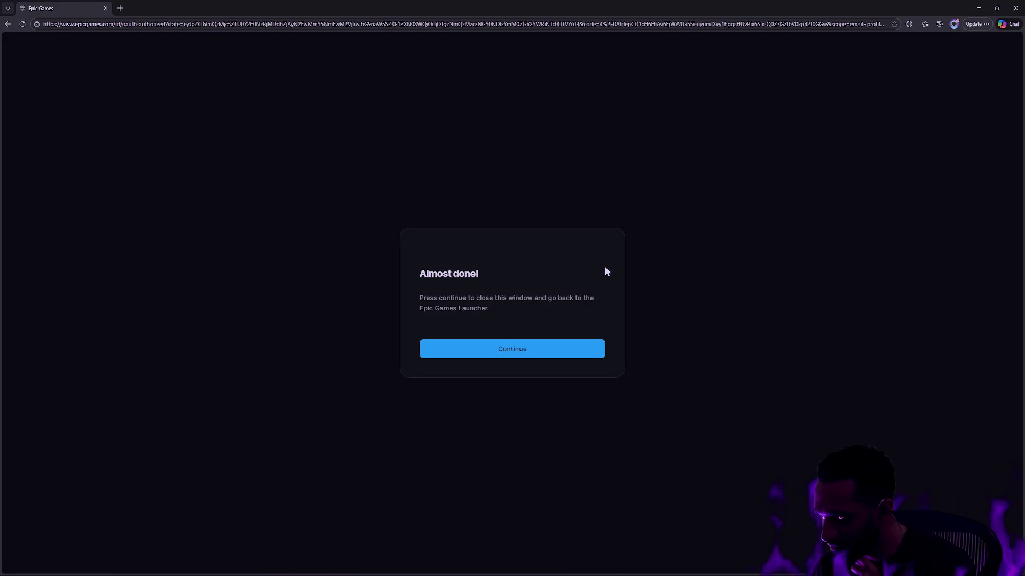
pyautogui.click(509, 349)
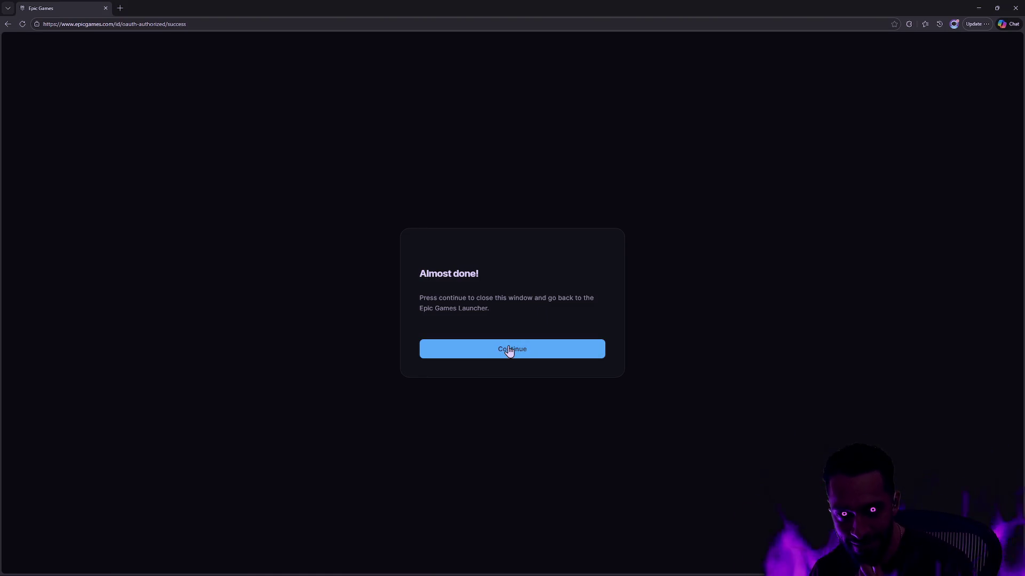
pyautogui.click(1015, 9)
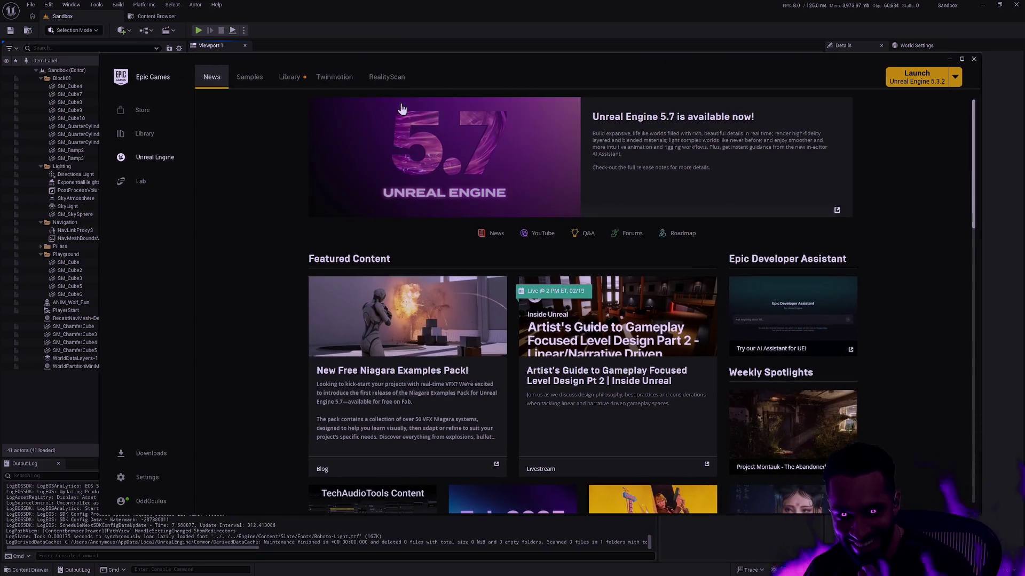
# Retry launching Unreal Engine 5.7.3 from the Library and dismiss the Launch Failed dialog
pyautogui.click(288, 79)
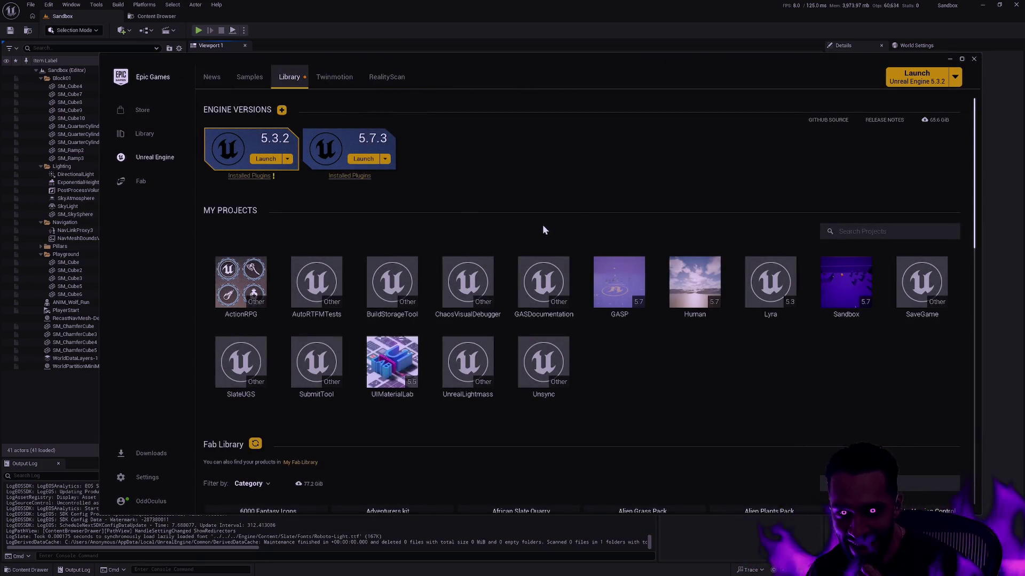
pyautogui.click(369, 162)
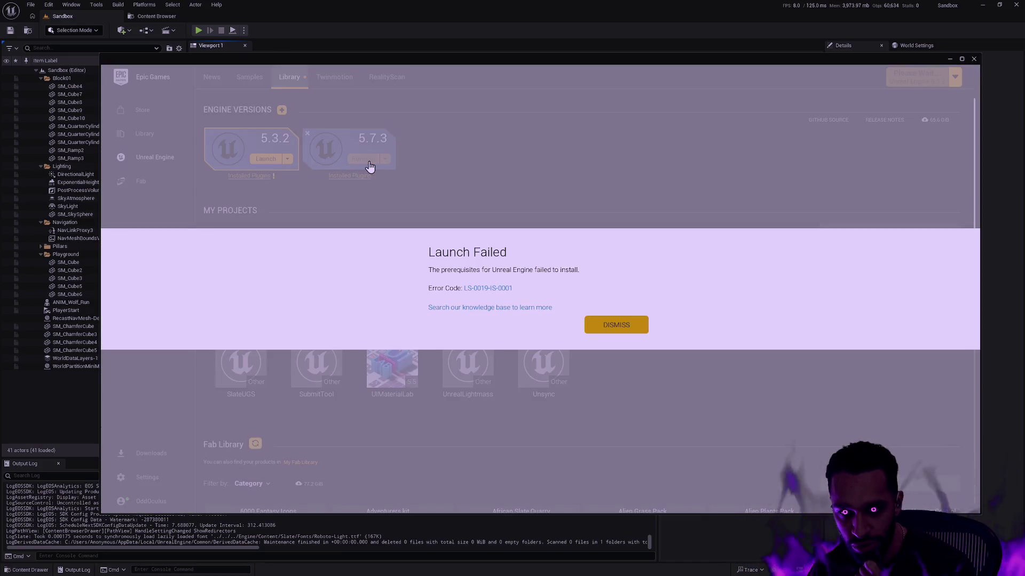
pyautogui.click(608, 329)
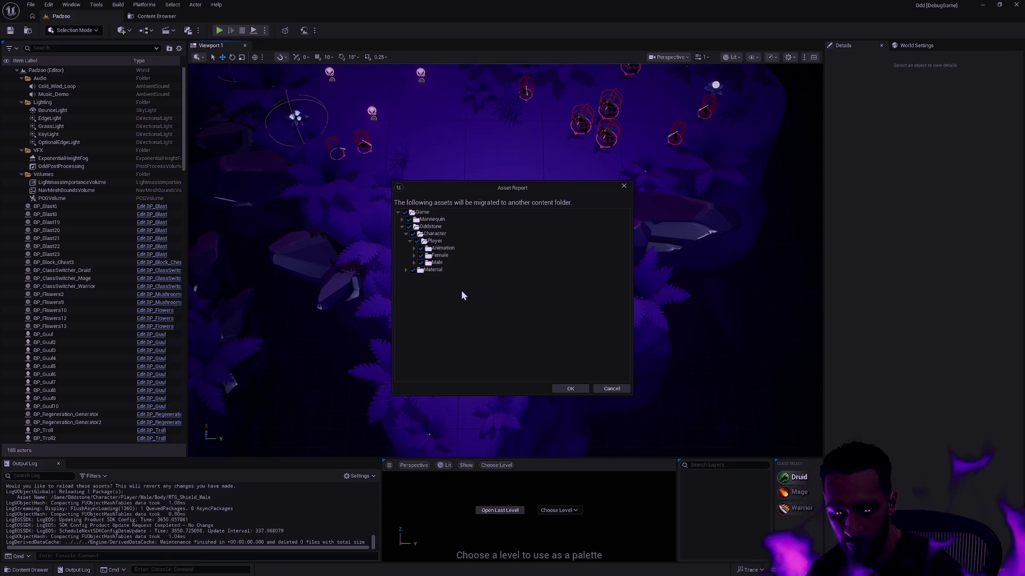
# Close the migration Asset Report and open the Content Drawer at the Male/Body folder
pyautogui.click(619, 393)
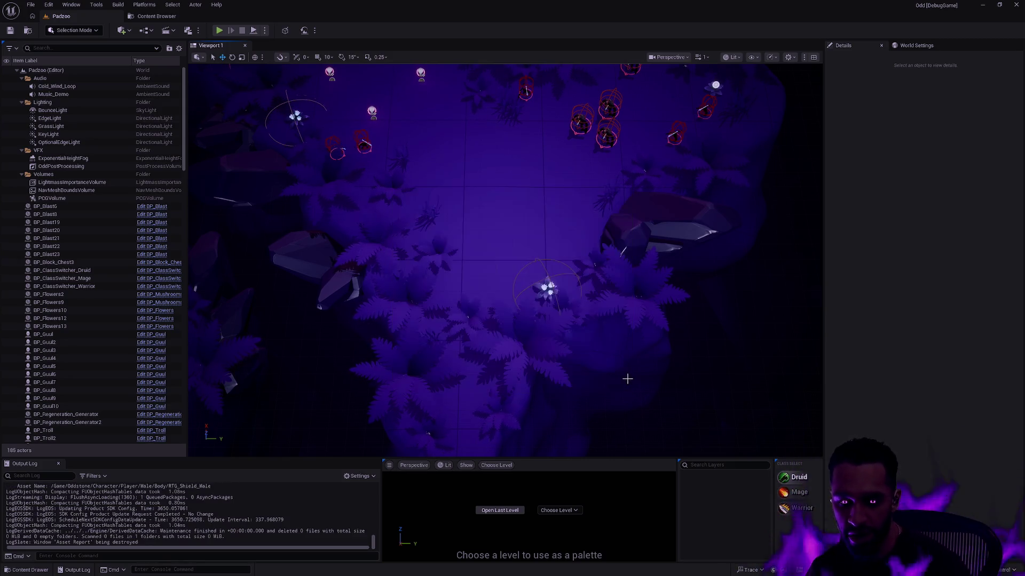
pyautogui.hotkey('ctrl', 'space')
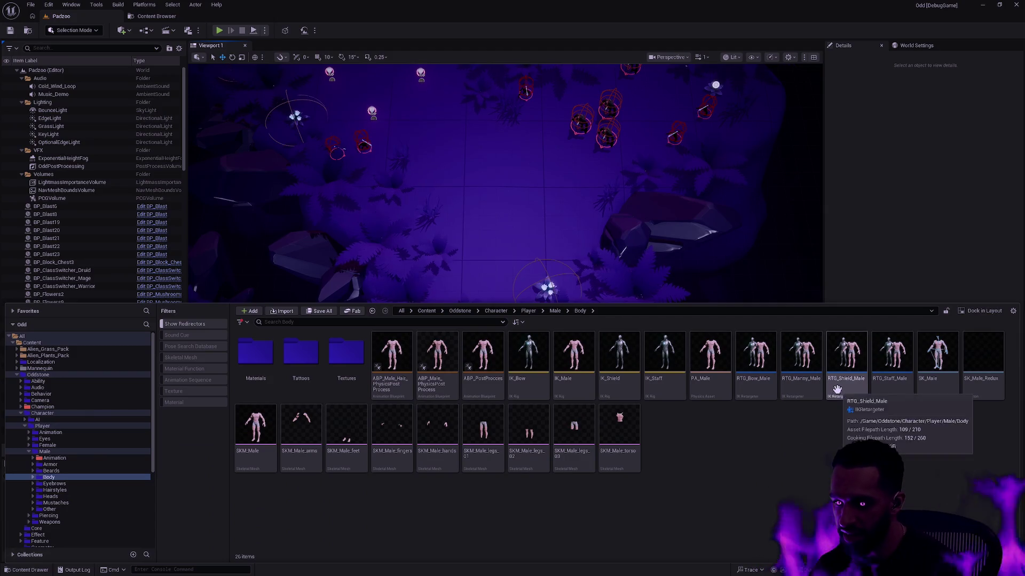
# Open RTG_Shield_Male's Reference Viewer and set both references and dependencies search depth to 2
pyautogui.rightClick(837, 390)
pyautogui.click(886, 329)
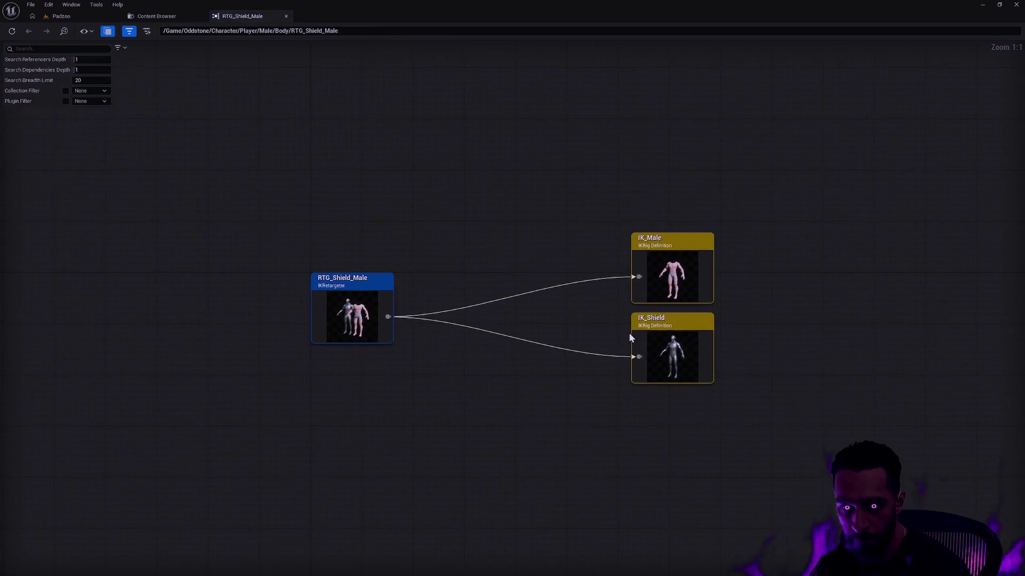
pyautogui.moveTo(549, 119)
pyautogui.mouseDown()
pyautogui.moveTo(764, 449)
pyautogui.moveTo(805, 462)
pyautogui.mouseUp()
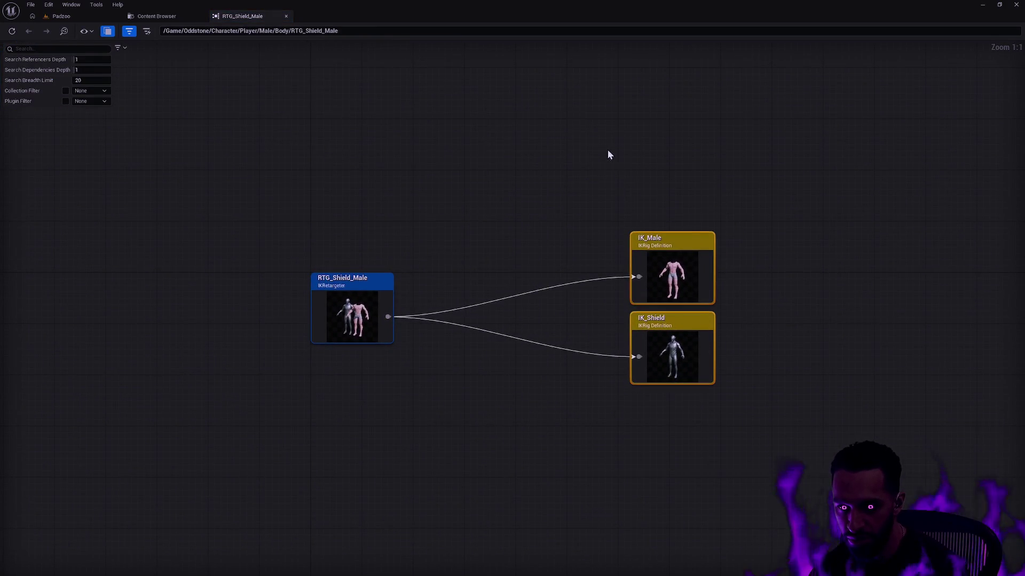
pyautogui.click(82, 61)
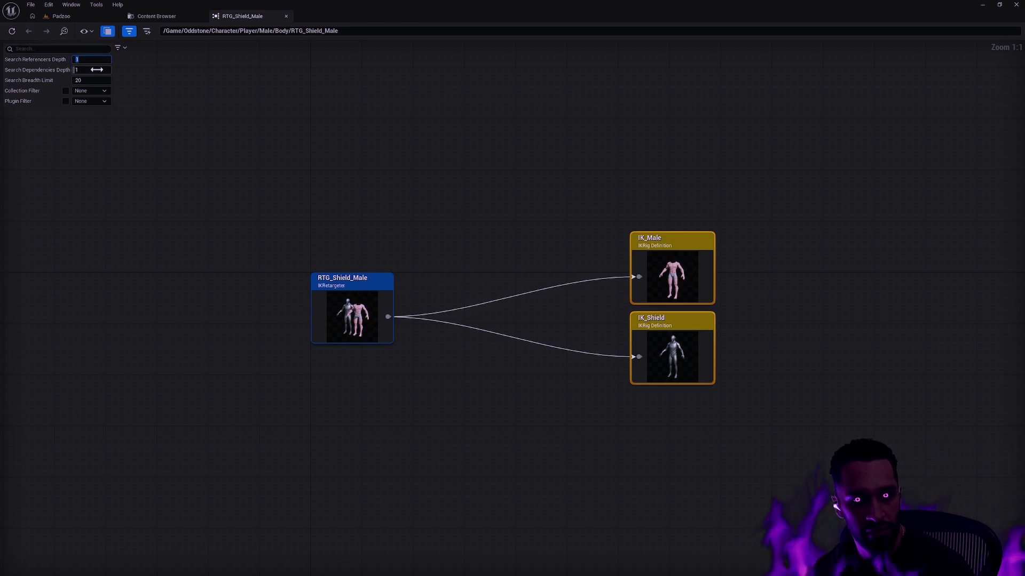
pyautogui.write('2')
pyautogui.press('Return')
pyautogui.click(96, 69)
pyautogui.write('2')
pyautogui.press('Return')
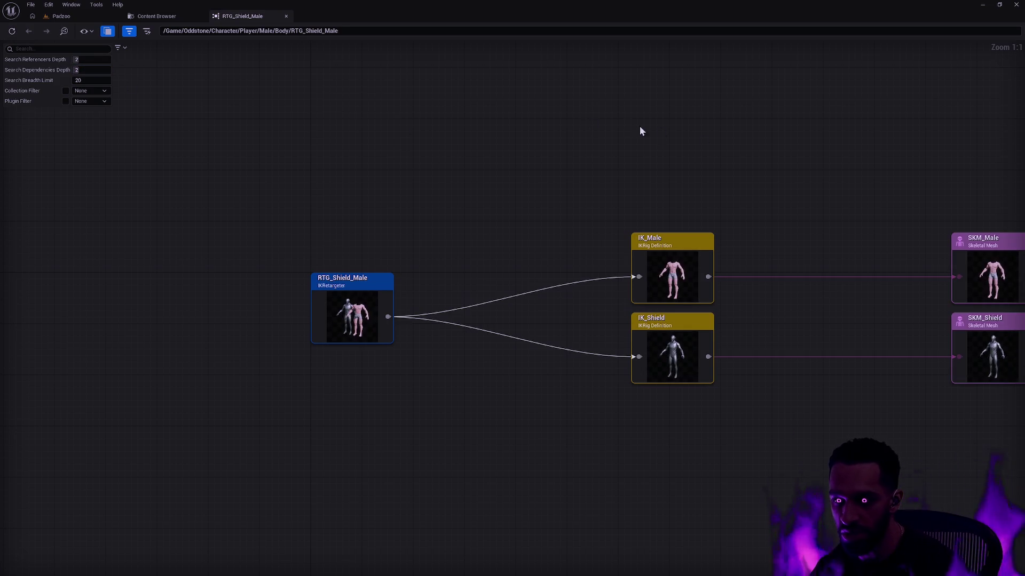
# Select the IK_Shield, SKM_Male and SKM_Shield nodes in turn, then bring up IK_Male's node menu
pyautogui.moveTo(636, 183); pyautogui.dragTo(860, 427)
pyautogui.moveTo(661, 138); pyautogui.dragTo(856, 435)
pyautogui.click(859, 392)
pyautogui.moveTo(864, 400)
pyautogui.mouseDown()
pyautogui.moveTo(655, 331)
pyautogui.moveTo(437, 341)
pyautogui.mouseUp()
pyautogui.click(634, 161)
pyautogui.moveTo(633, 157); pyautogui.dragTo(846, 270)
pyautogui.click(650, 195)
pyautogui.moveTo(350, 186); pyautogui.dragTo(505, 266)
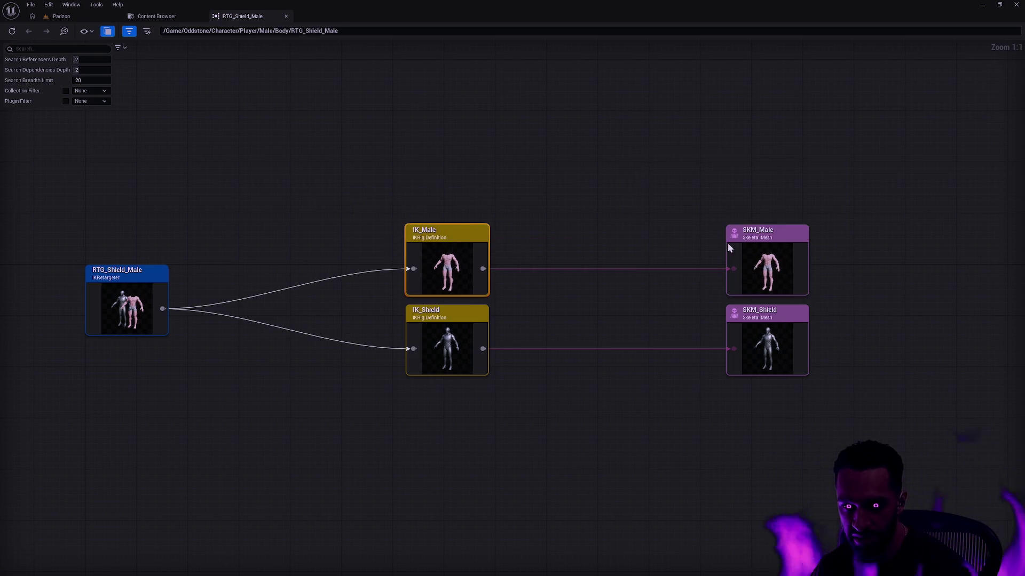
pyautogui.moveTo(362, 193)
pyautogui.mouseDown()
pyautogui.moveTo(857, 265)
pyautogui.moveTo(386, 194)
pyautogui.moveTo(693, 229)
pyautogui.moveTo(625, 206)
pyautogui.moveTo(873, 254)
pyautogui.moveTo(389, 184)
pyautogui.moveTo(870, 247)
pyautogui.moveTo(565, 192)
pyautogui.moveTo(545, 265)
pyautogui.mouseUp()
pyautogui.moveTo(312, 196)
pyautogui.mouseDown()
pyautogui.moveTo(397, 248)
pyautogui.moveTo(510, 277)
pyautogui.moveTo(506, 266)
pyautogui.mouseUp()
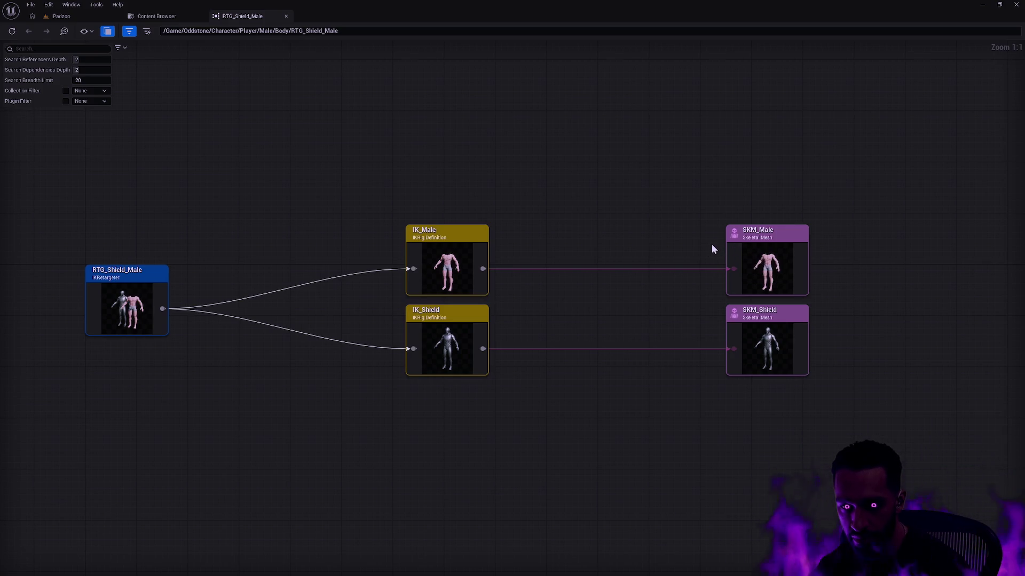
pyautogui.rightClick(444, 272)
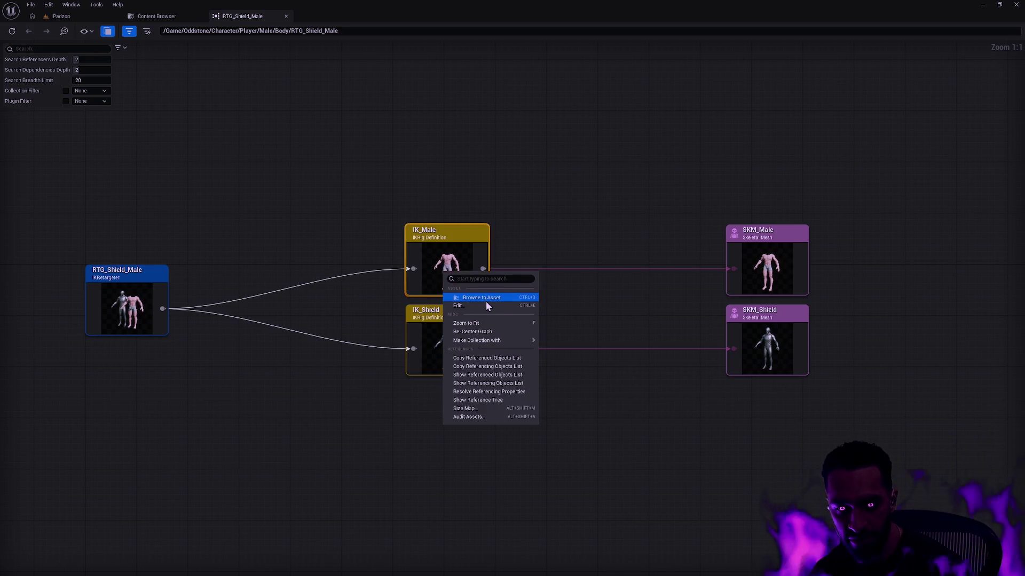
# Open the IK_Male rig, inspect Sword_Goal's details, then return to the RTG_Shield_Male tab
pyautogui.click(487, 299)
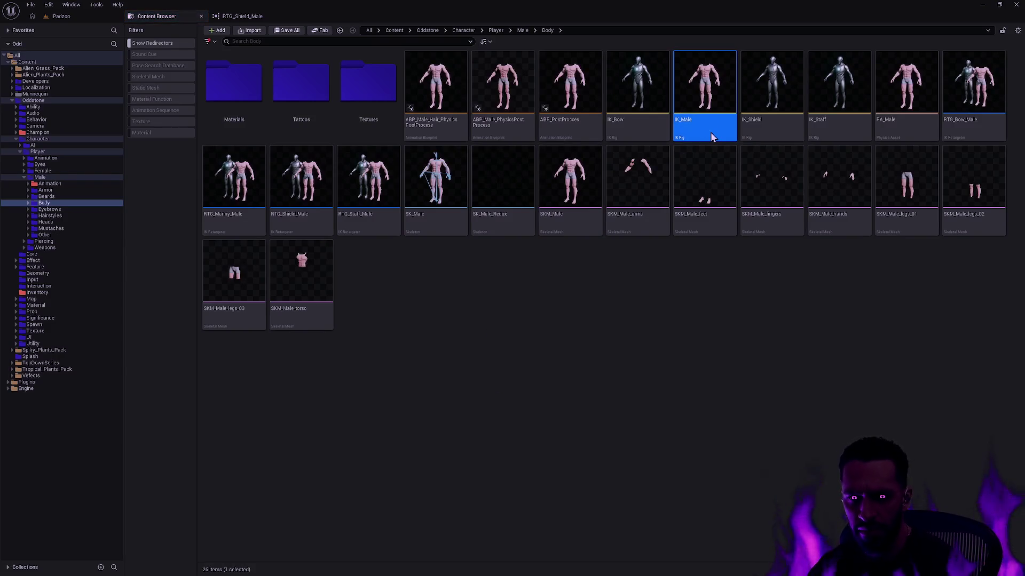
pyautogui.doubleClick(713, 137)
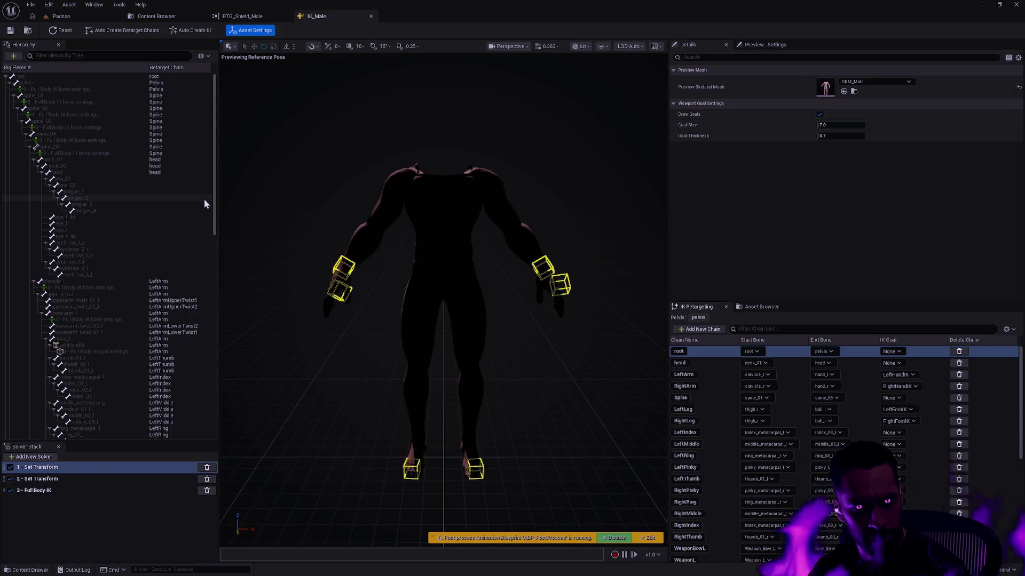
pyautogui.moveTo(213, 135); pyautogui.dragTo(215, 276)
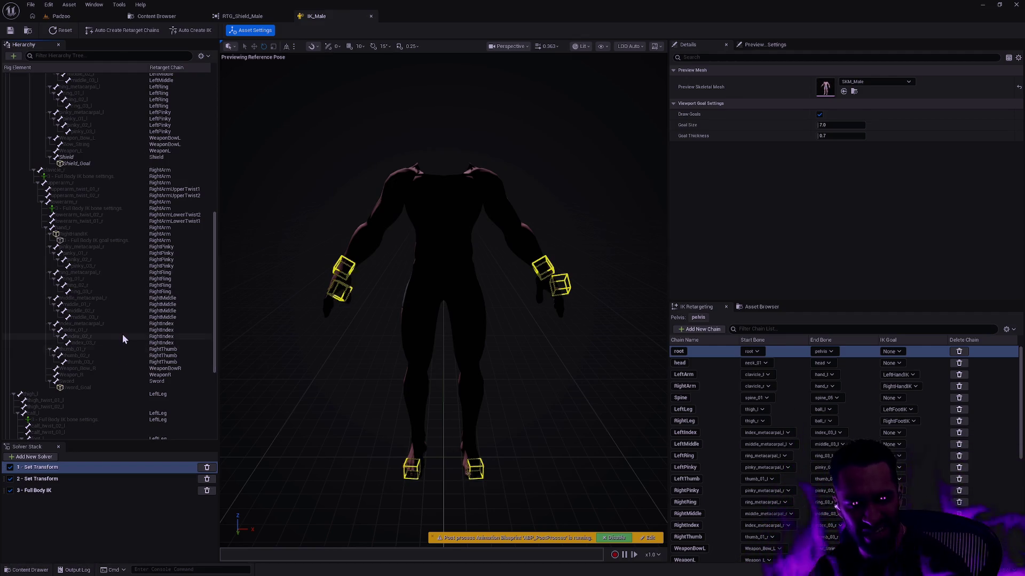
pyautogui.click(79, 387)
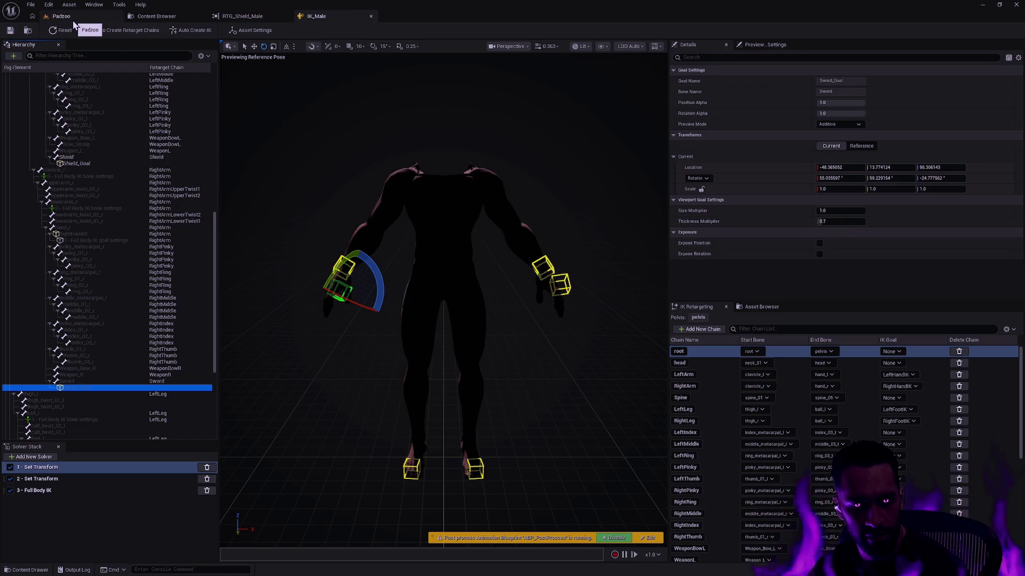
pyautogui.click(245, 17)
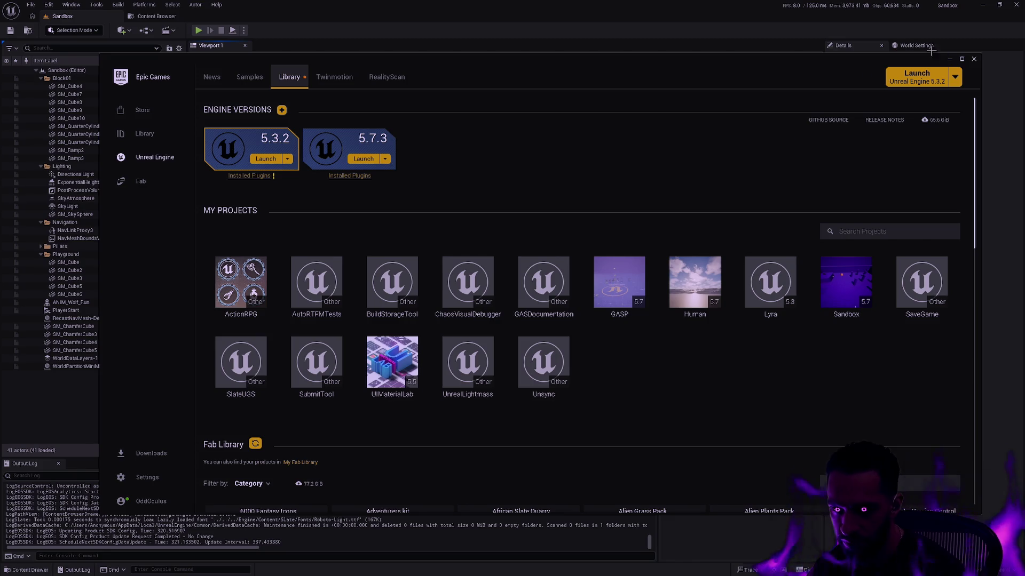
# Close the Epic Games Launcher and reopen the Content Drawer, scrolled to the Character Player folders
pyautogui.click(950, 59)
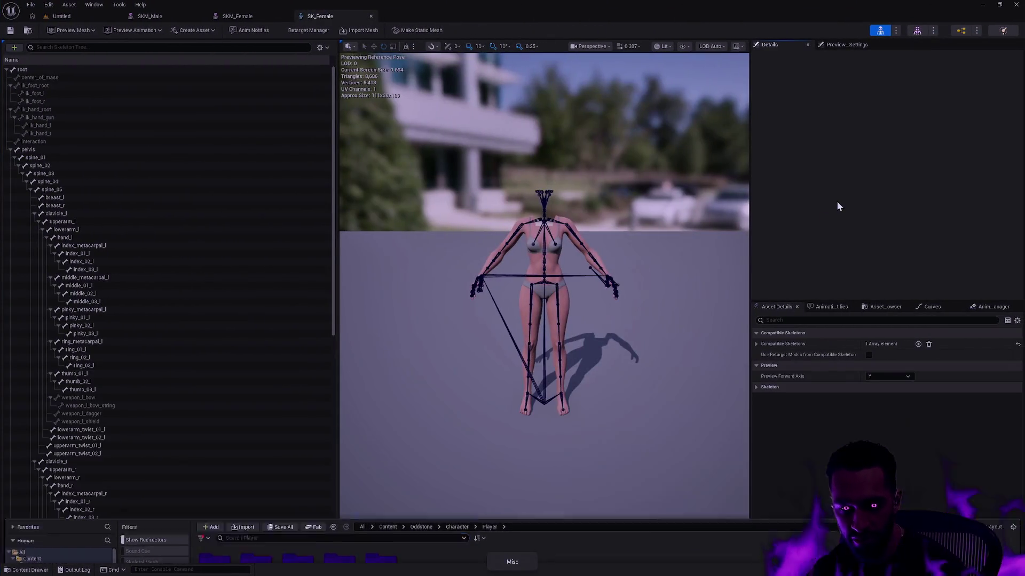
pyautogui.hotkey('ctrl', 'space')
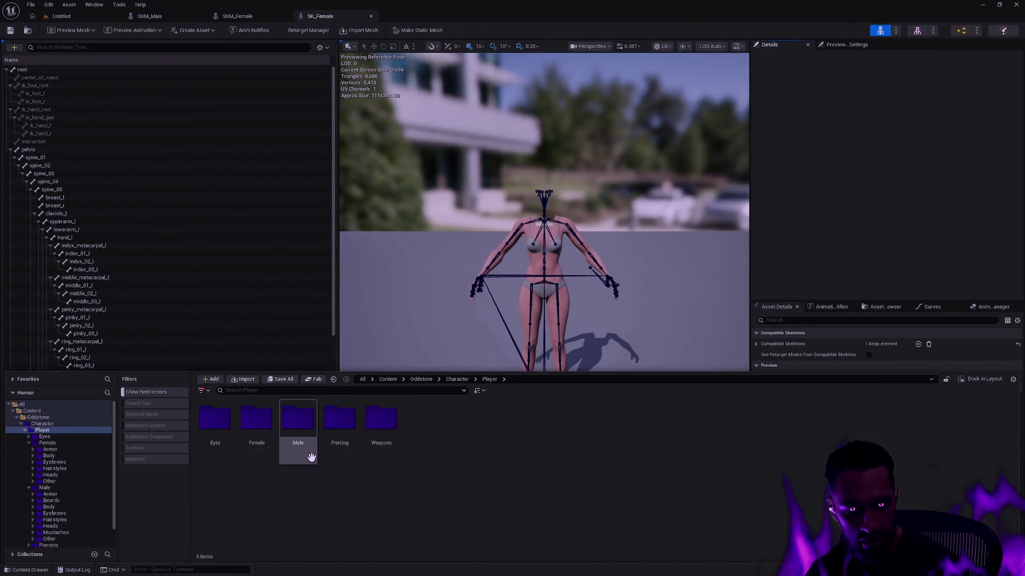
pyautogui.moveTo(116, 456); pyautogui.dragTo(115, 484)
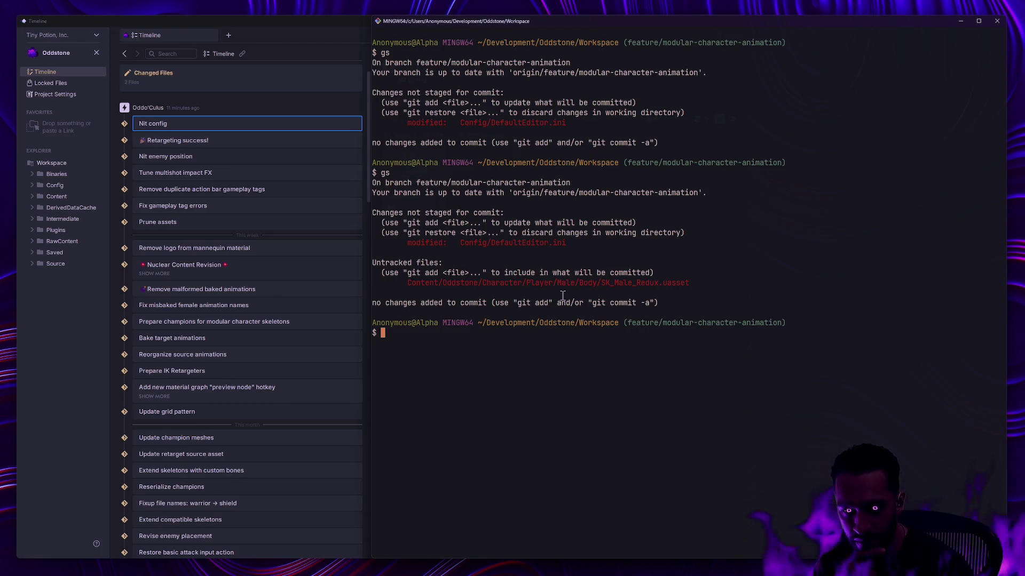
# Run git clean -f, decline the failed-unlink retry, and clear the terminal
pyautogui.write('git clean -f')
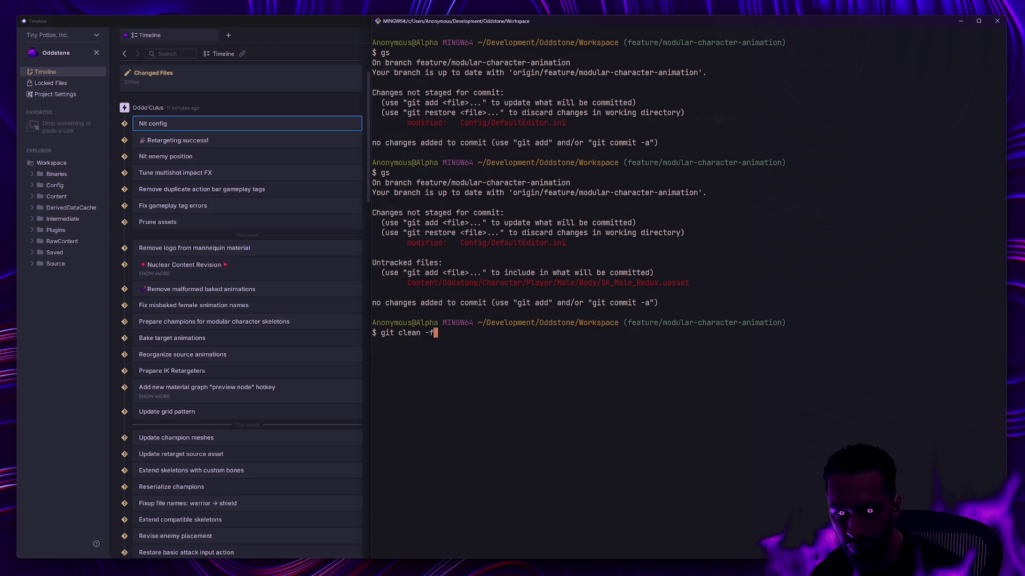
pyautogui.press('Return')
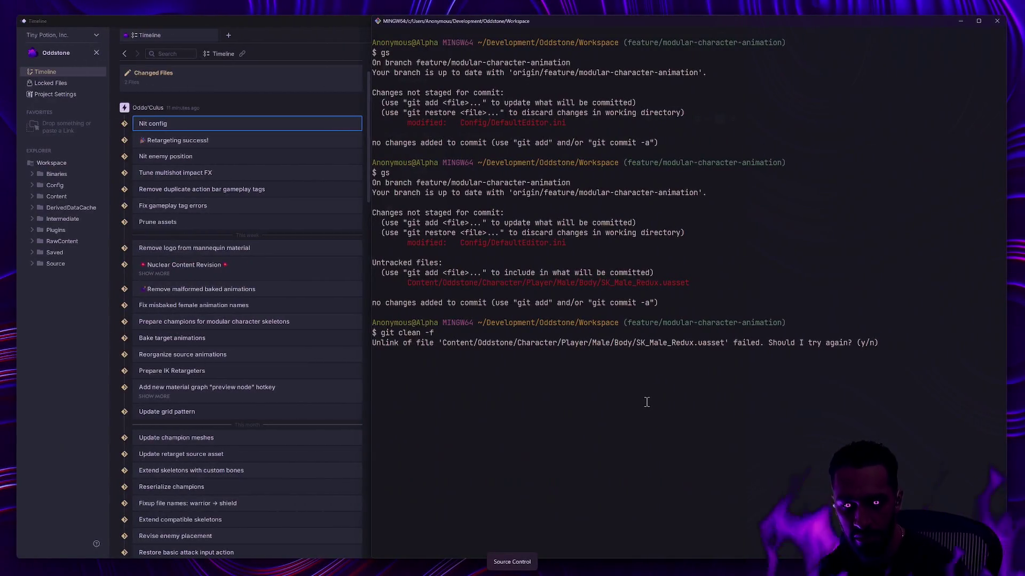
pyautogui.write('clear')
pyautogui.press('Return')
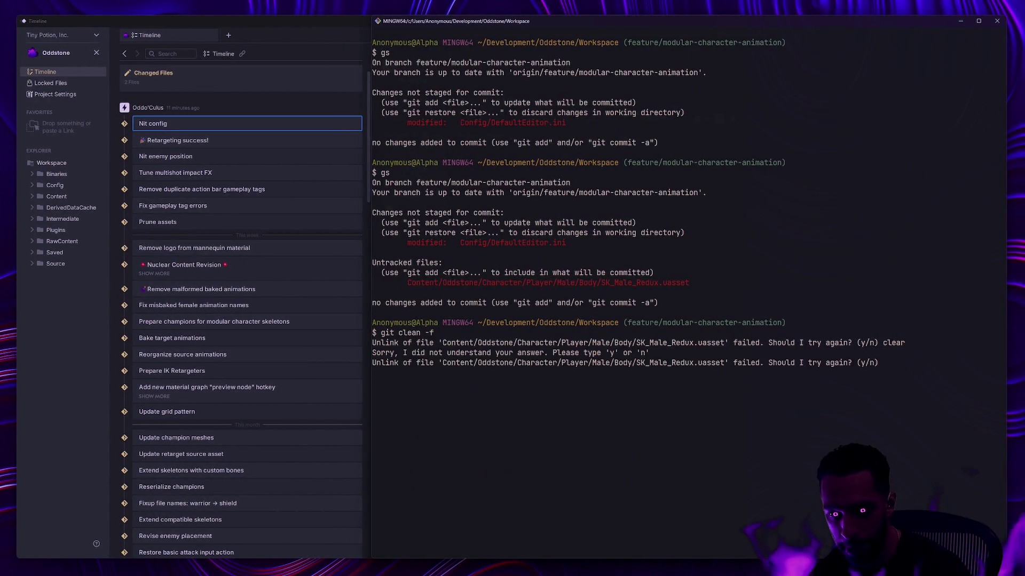
pyautogui.write('n')
pyautogui.press('Return')
# Re-check the repository status with gs after the mistyped sg command
pyautogui.write('sg')
pyautogui.hotkey('ctrl', 'l')
pyautogui.press('Return')
pyautogui.write('gs')
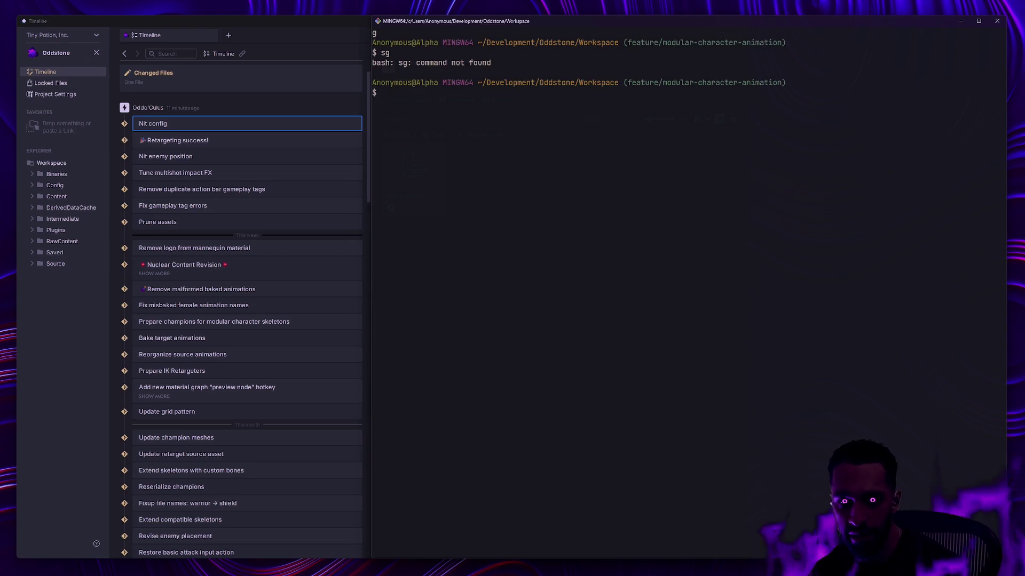
pyautogui.press('Return')
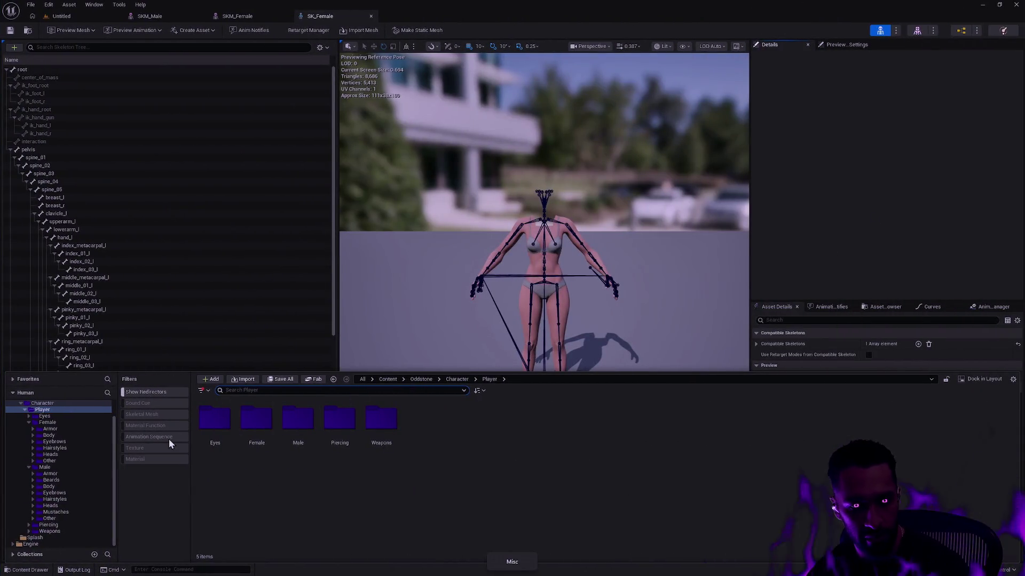
# Expand the Character folder in the tree to reveal the Player subfolders
pyautogui.scroll(3, 94, 463)
pyautogui.keyDown('ctrl'); pyautogui.click(28, 424); pyautogui.keyUp('ctrl')
pyautogui.click(20, 423)
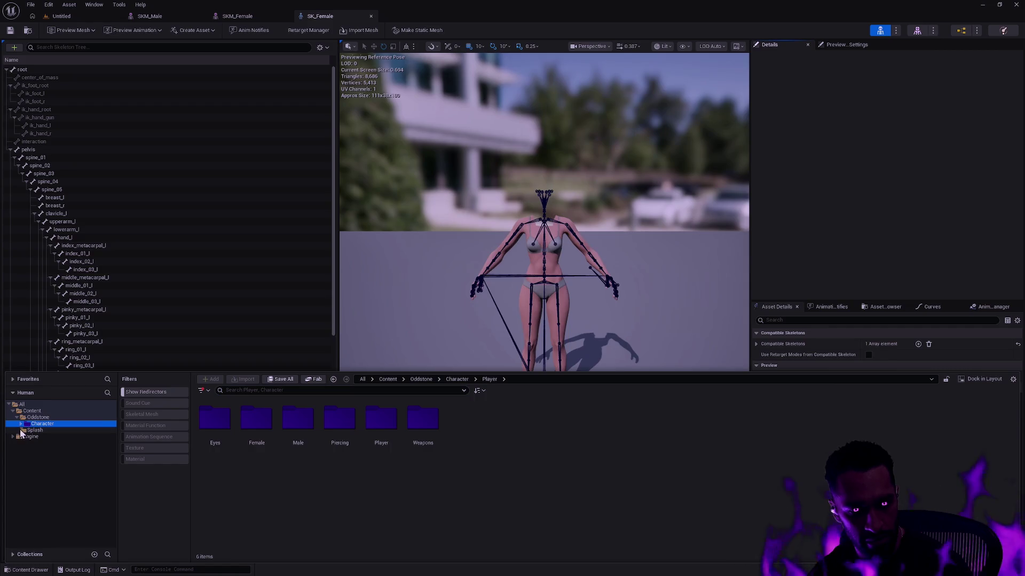
pyautogui.click(20, 424)
pyautogui.click(28, 442)
pyautogui.click(27, 450)
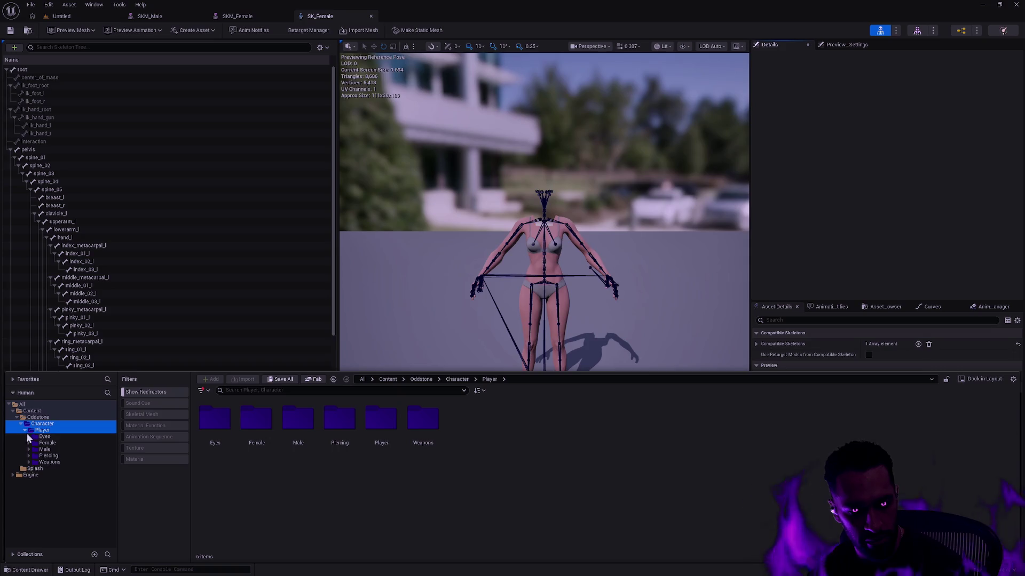
pyautogui.click(21, 425)
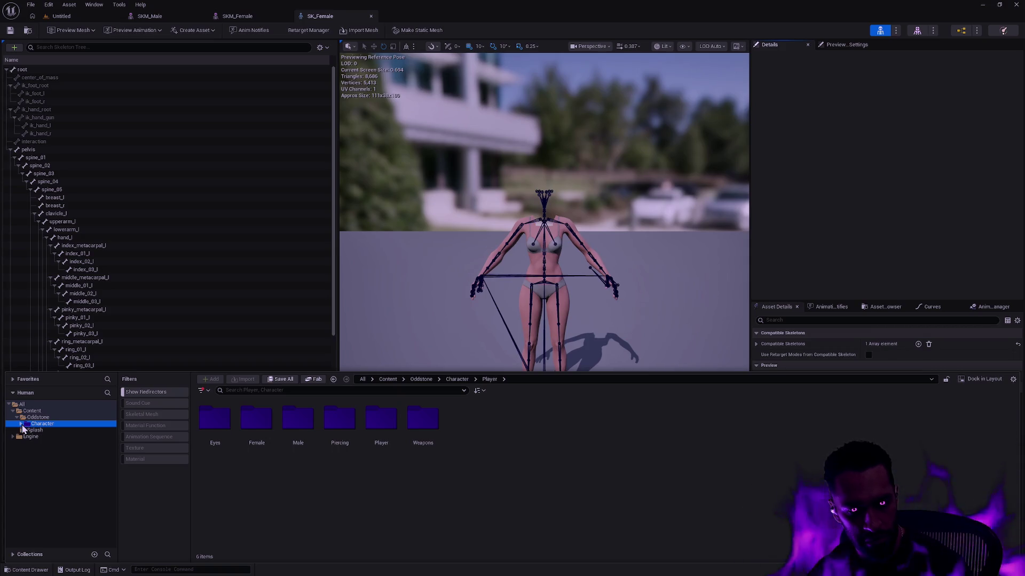
pyautogui.click(22, 425)
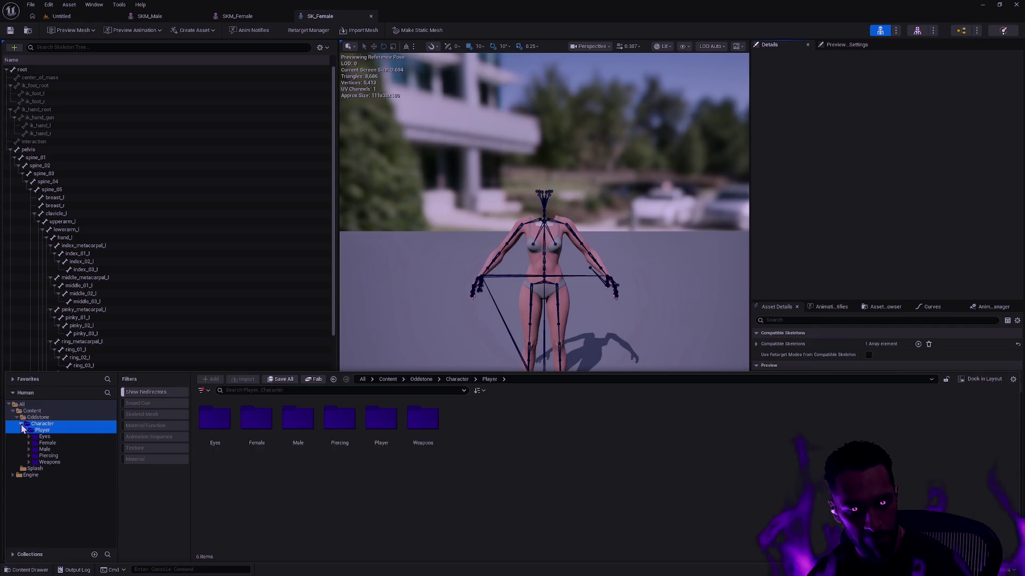
# Tint the Oddstone folder purple
pyautogui.click(36, 418)
pyautogui.rightClick(36, 418)
pyautogui.moveTo(113, 292)
pyautogui.click(168, 313)
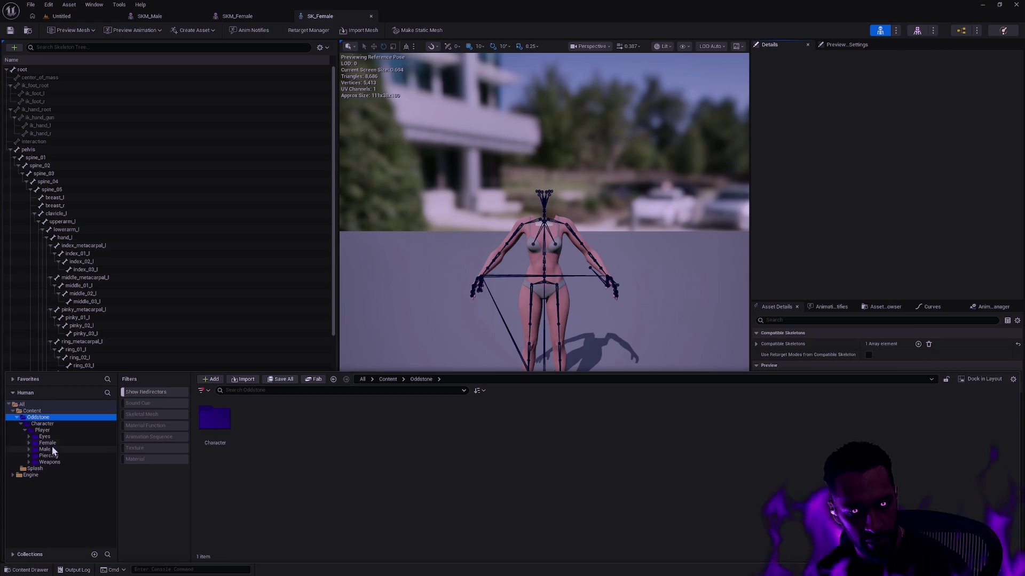
# Migrate the Oddstone folder to Workspace/Content, overwriting existing assets for all
pyautogui.rightClick(34, 420)
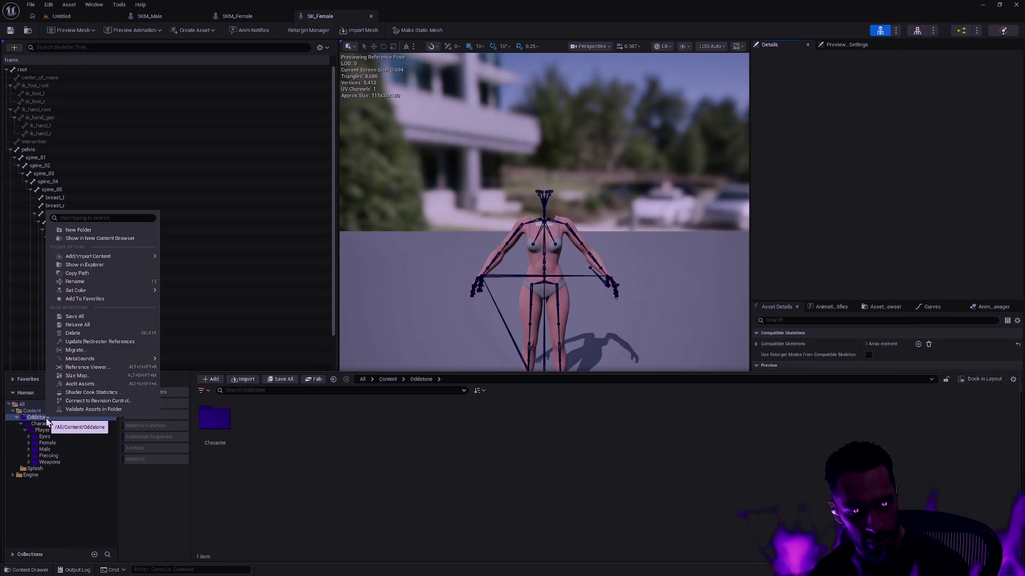
pyautogui.moveTo(109, 292)
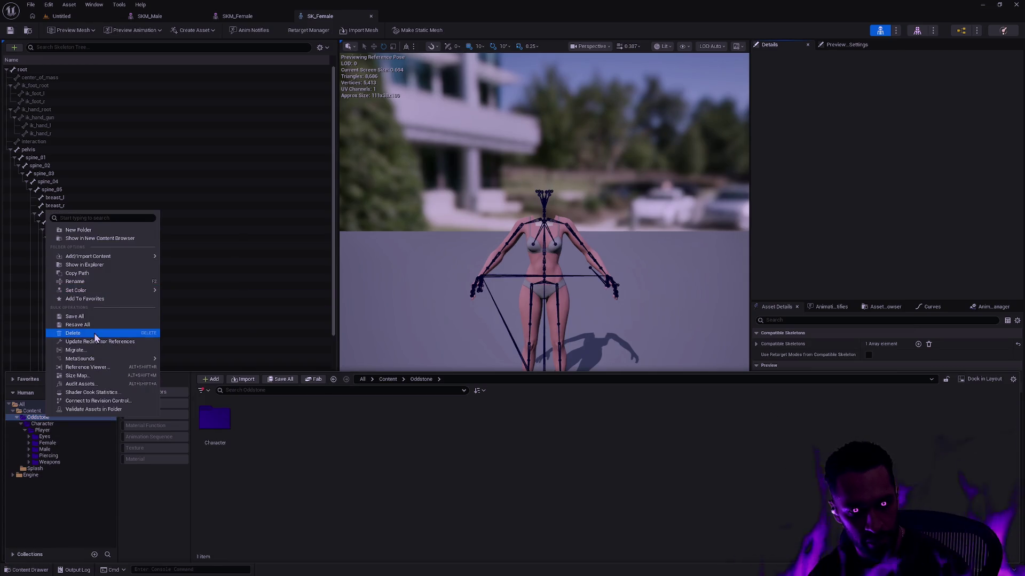
pyautogui.click(90, 350)
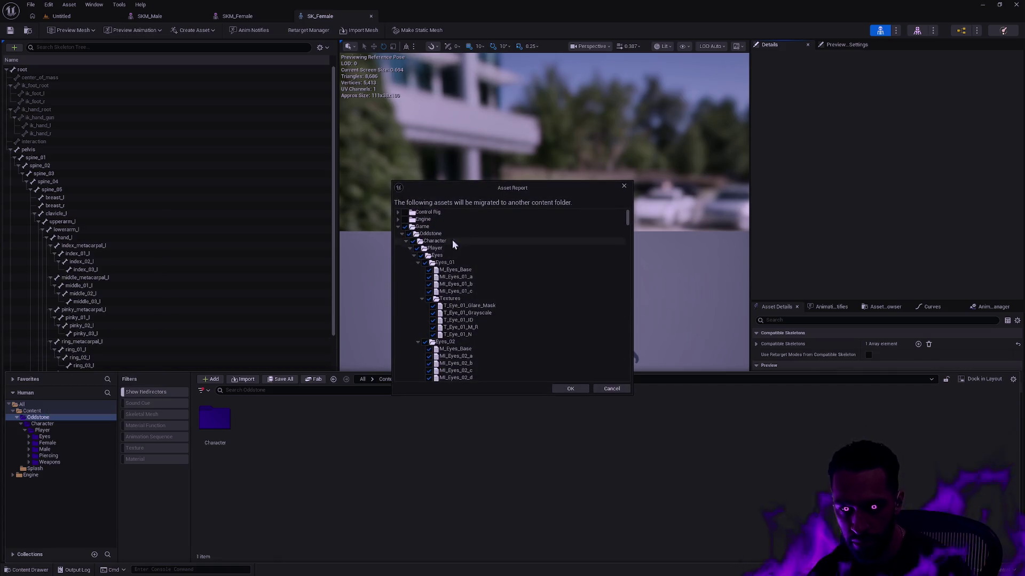
pyautogui.click(402, 235)
pyautogui.click(402, 235)
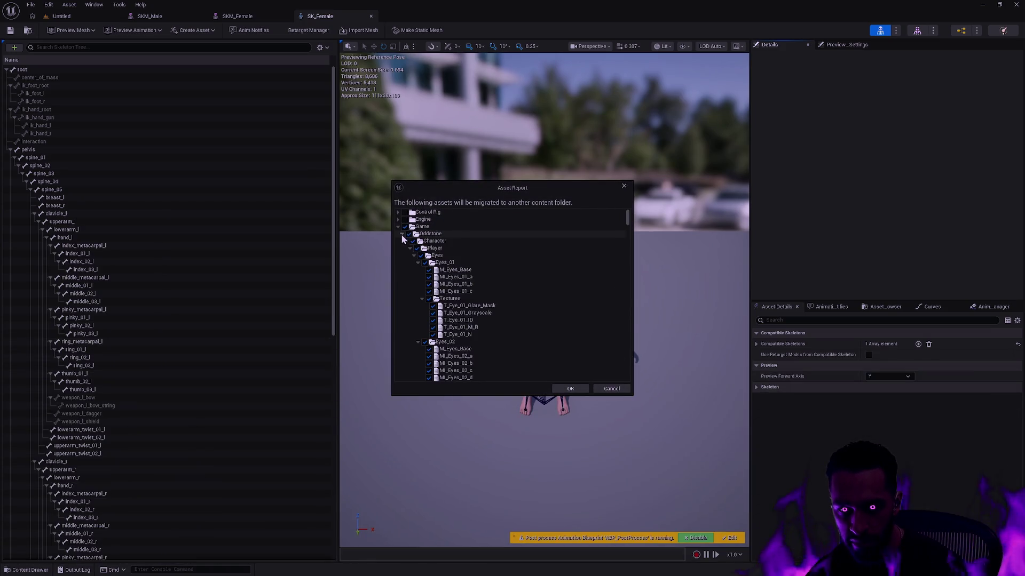
pyautogui.click(569, 389)
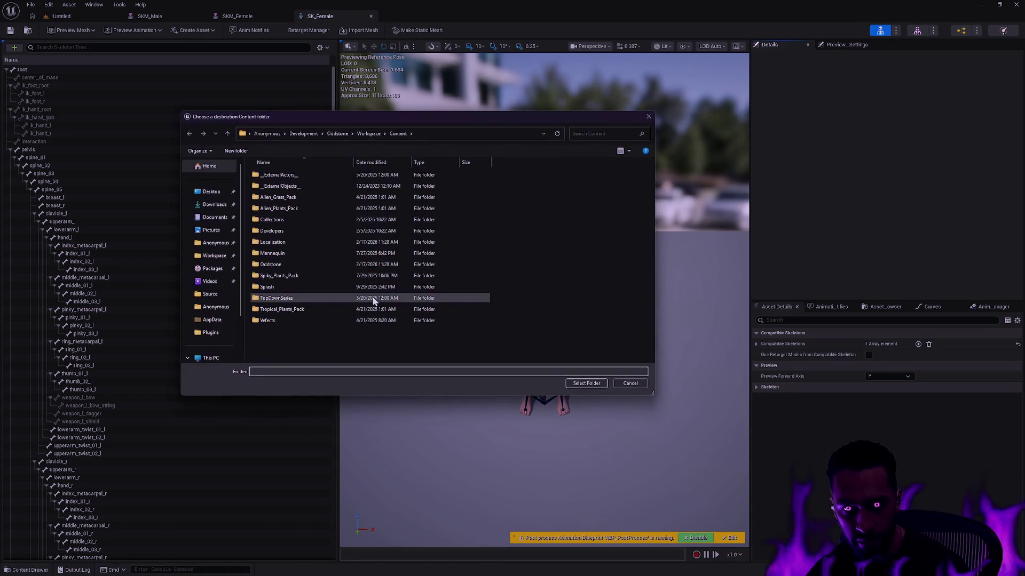
pyautogui.click(587, 383)
pyautogui.click(435, 311)
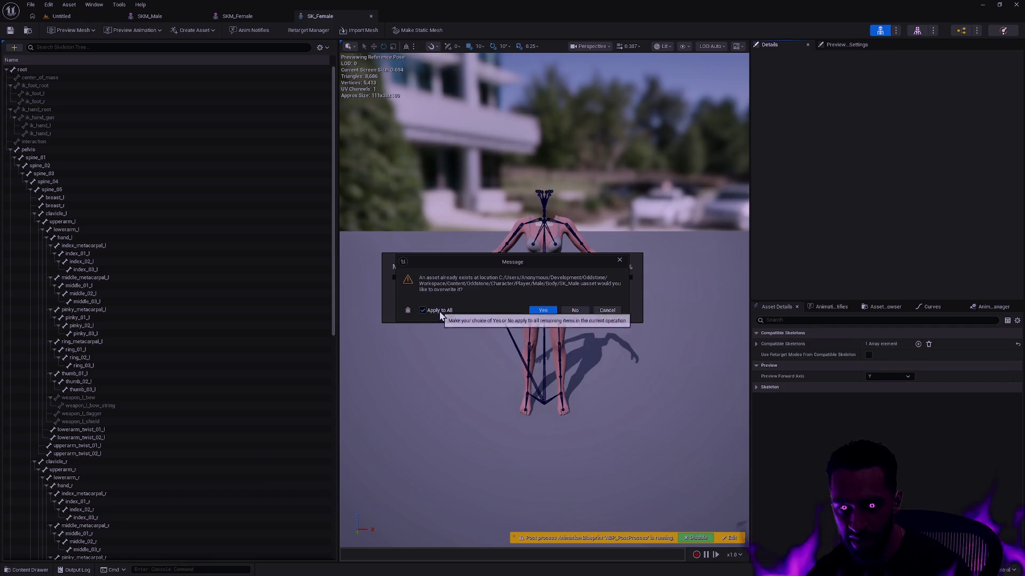
pyautogui.click(543, 311)
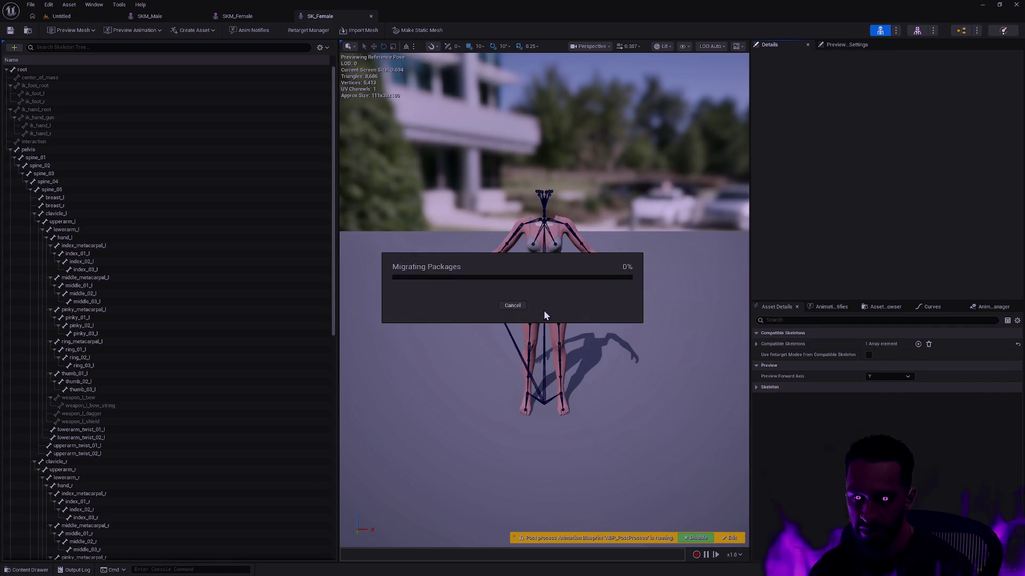
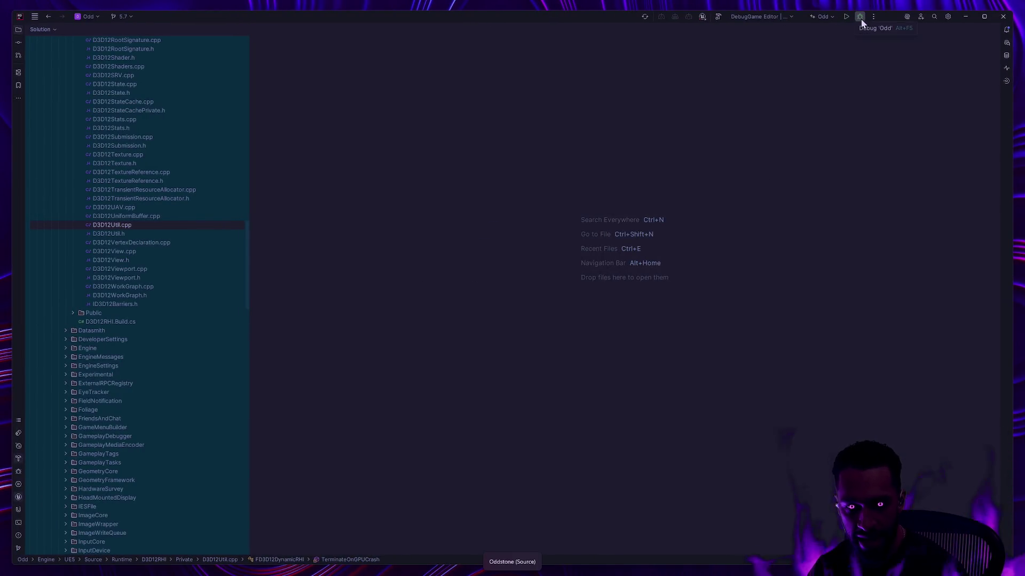
# Build the OddEditor DebugGame Editor target from Rider and launch Unreal under the debugger
pyautogui.click(860, 18)
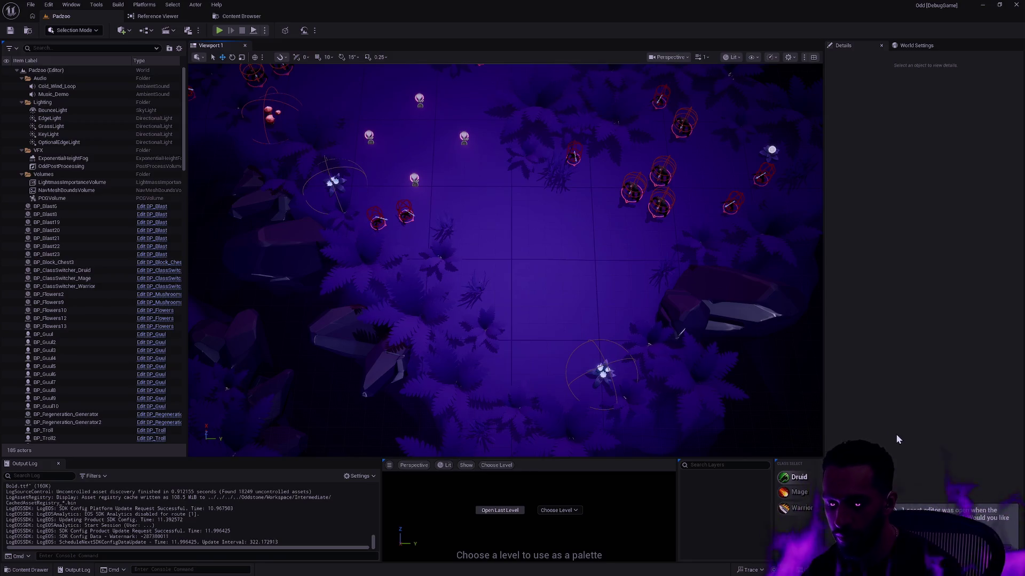
# Find every BodyA asset in the Character folder and delete them all
pyautogui.hotkey('ctrl', 'space')
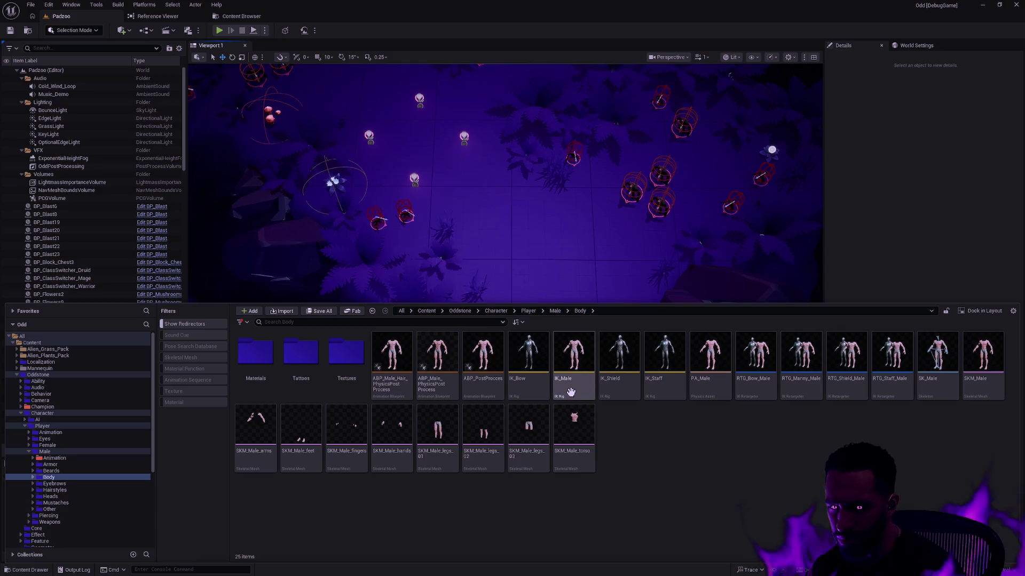
pyautogui.moveTo(700, 391)
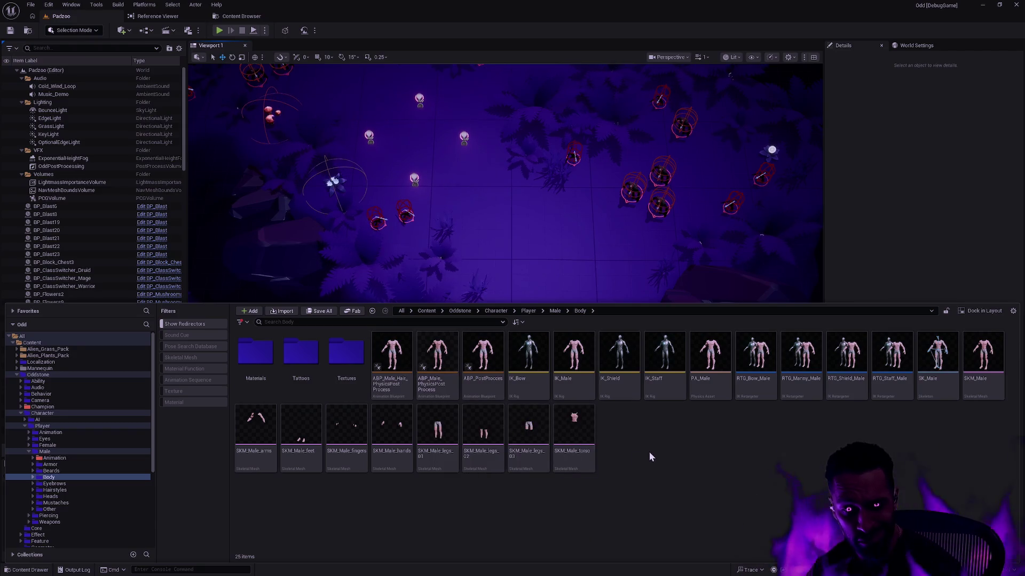
pyautogui.click(42, 413)
pyautogui.click(287, 322)
pyautogui.write('BodyA')
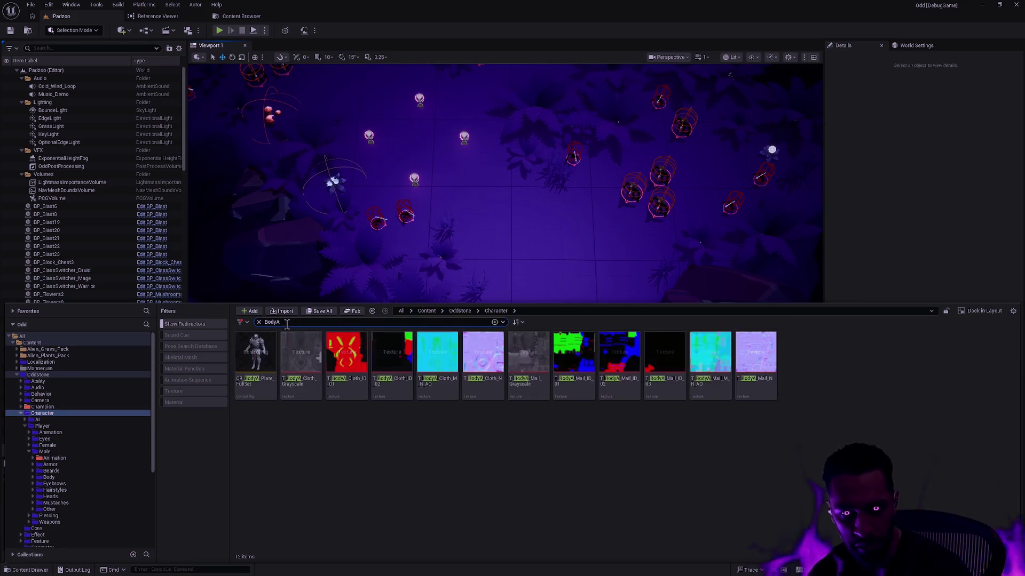
pyautogui.click(255, 355)
pyautogui.keyDown('shift'); pyautogui.click(763, 367); pyautogui.keyUp('shift')
pyautogui.press('Delete')
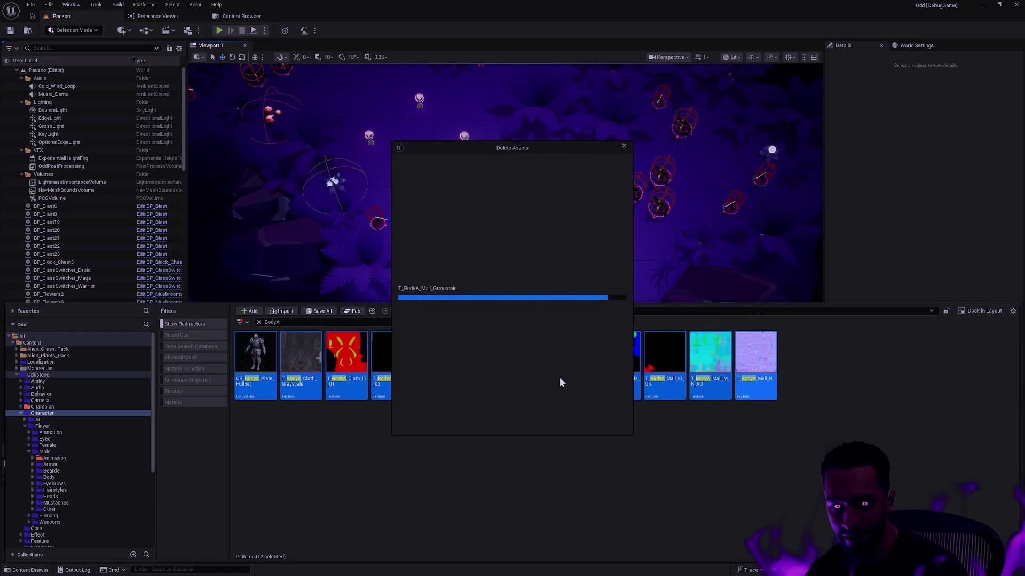
pyautogui.click(483, 418)
# Delete all BodyB assets, clear the search filter, and show the Male Body folder
pyautogui.press('BackSpace')
pyautogui.write('B')
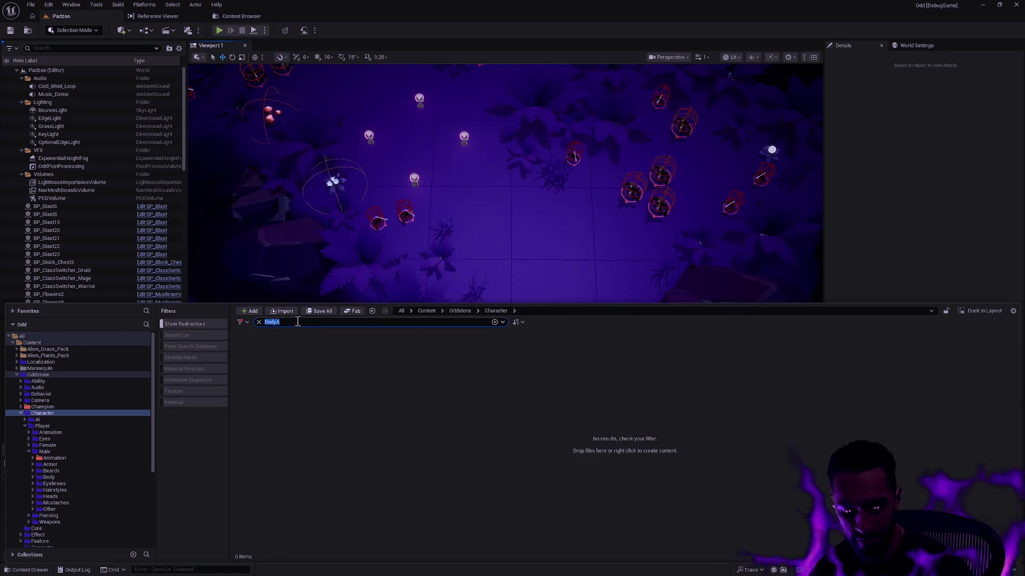
pyautogui.click(267, 359)
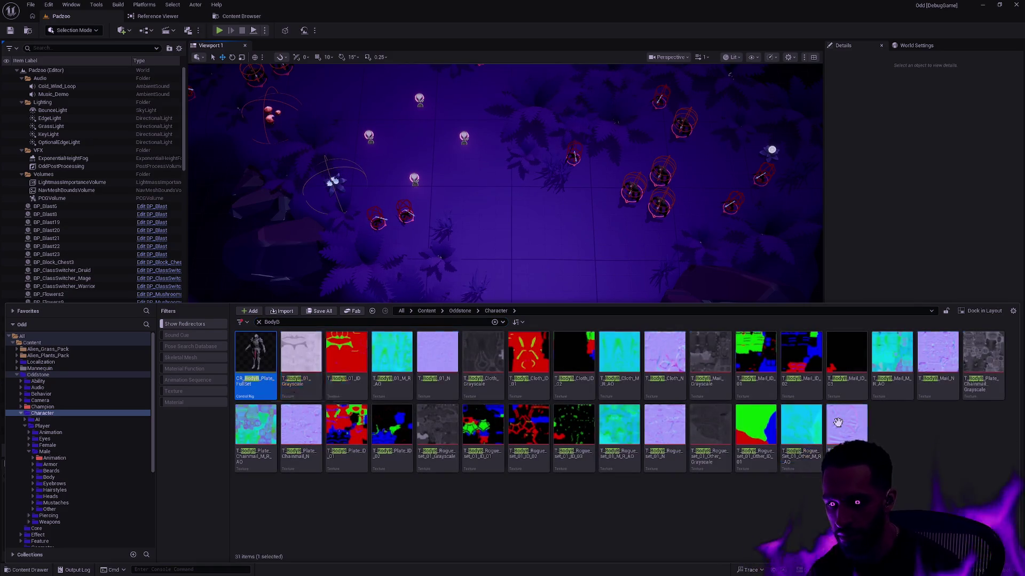
pyautogui.hotkey('ctrl', 'a')
pyautogui.press('Delete')
pyautogui.click(483, 418)
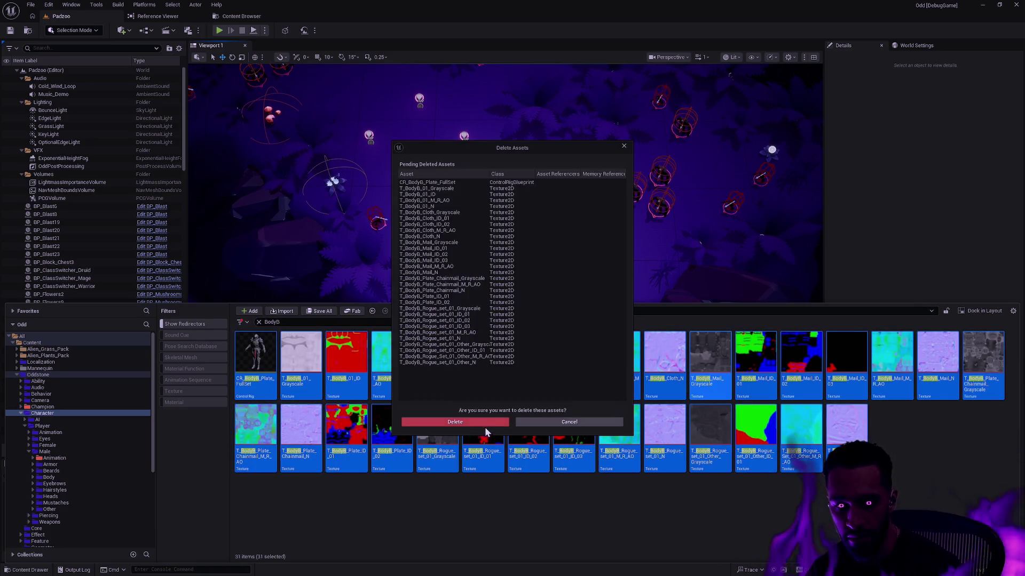
pyautogui.click(481, 427)
pyautogui.click(259, 321)
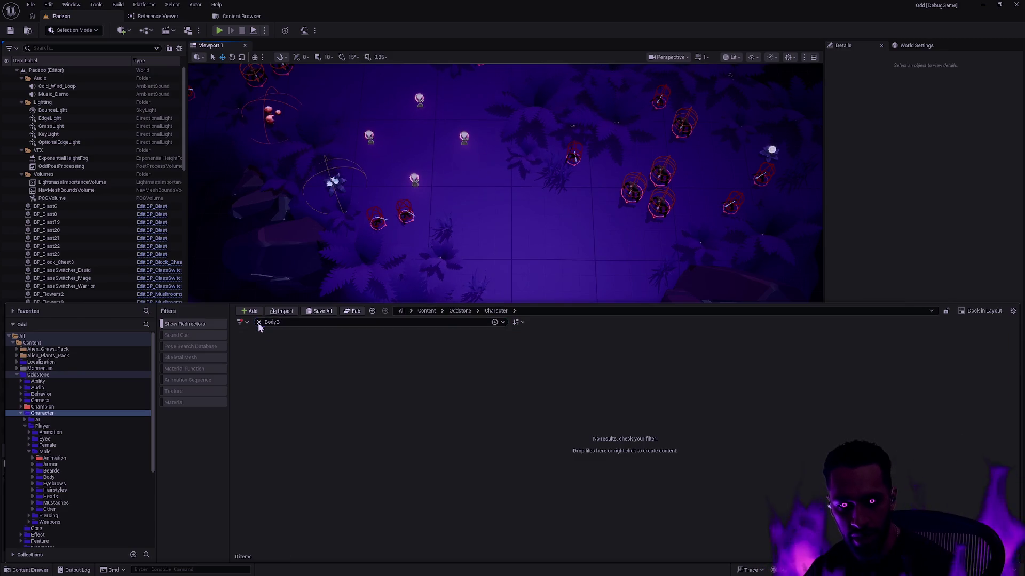
pyautogui.click(72, 477)
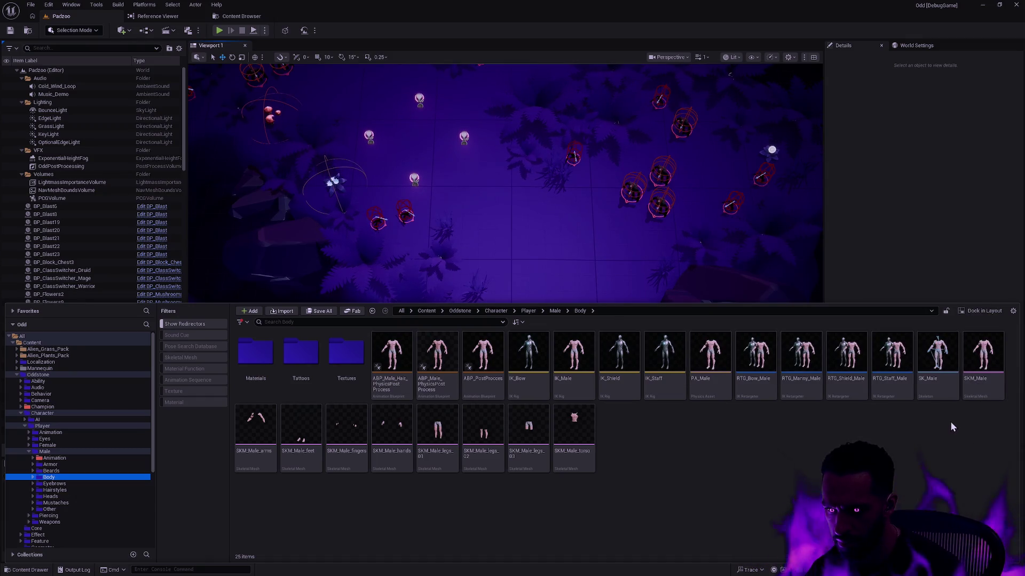
# Open SKM_Male, scroll its Skeleton Tree through the weapon bones, then close the mesh editor
pyautogui.doubleClick(990, 387)
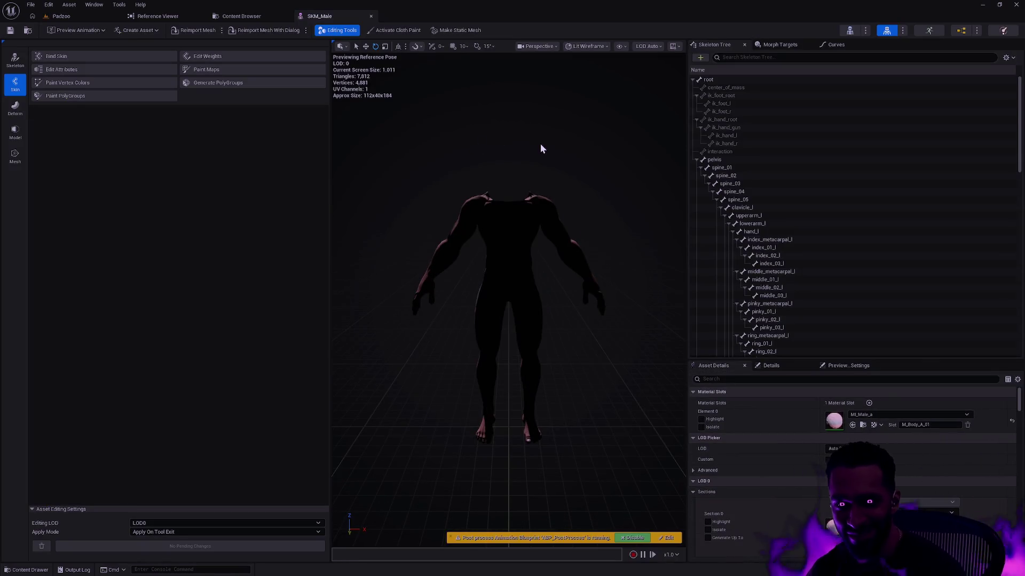
pyautogui.scroll(-3, 820, 217)
pyautogui.scroll(-3, 826, 219)
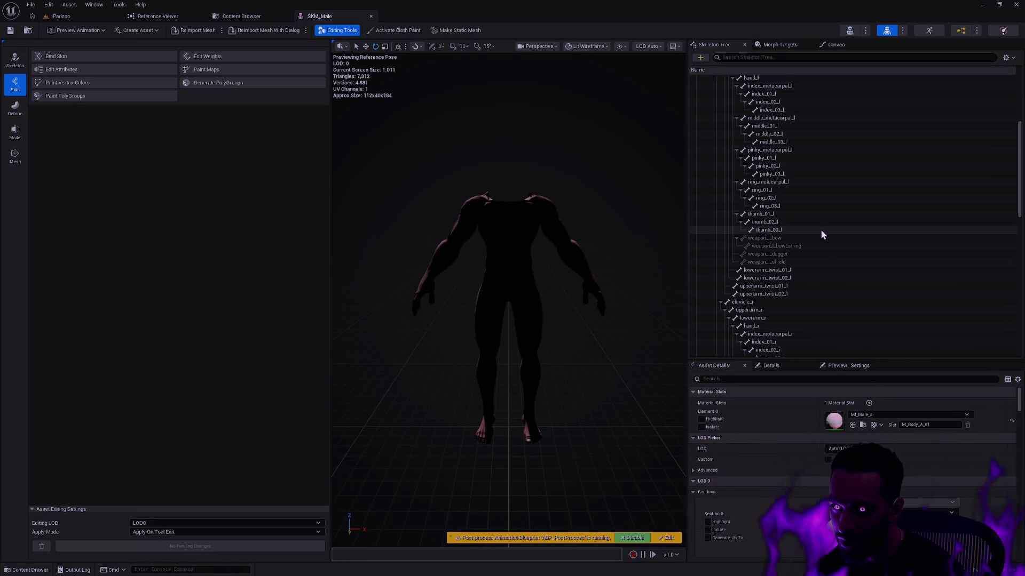
pyautogui.scroll(-11, 838, 232)
pyautogui.scroll(-4, 827, 233)
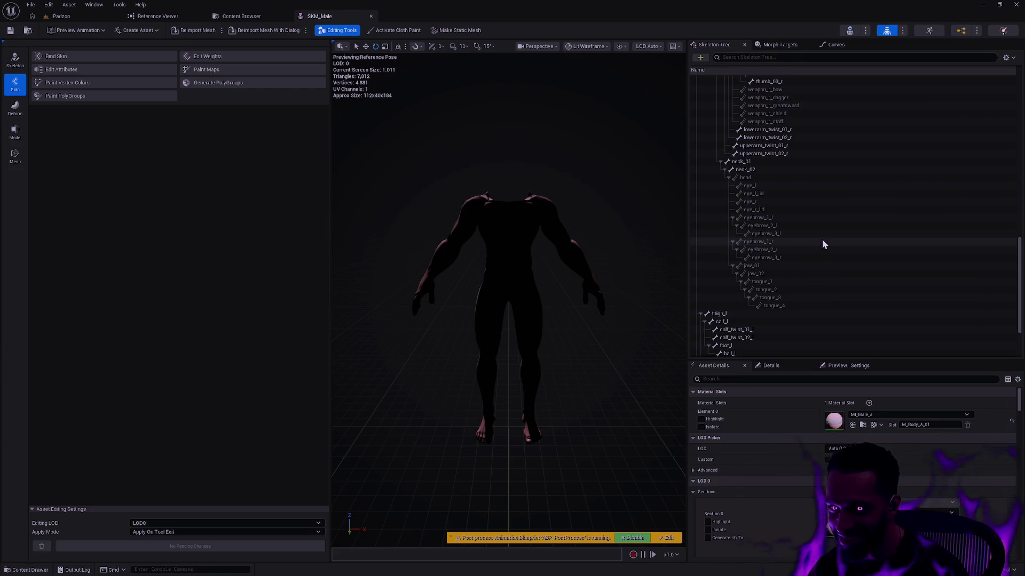
pyautogui.scroll(-3, 809, 241)
pyautogui.scroll(10, 806, 259)
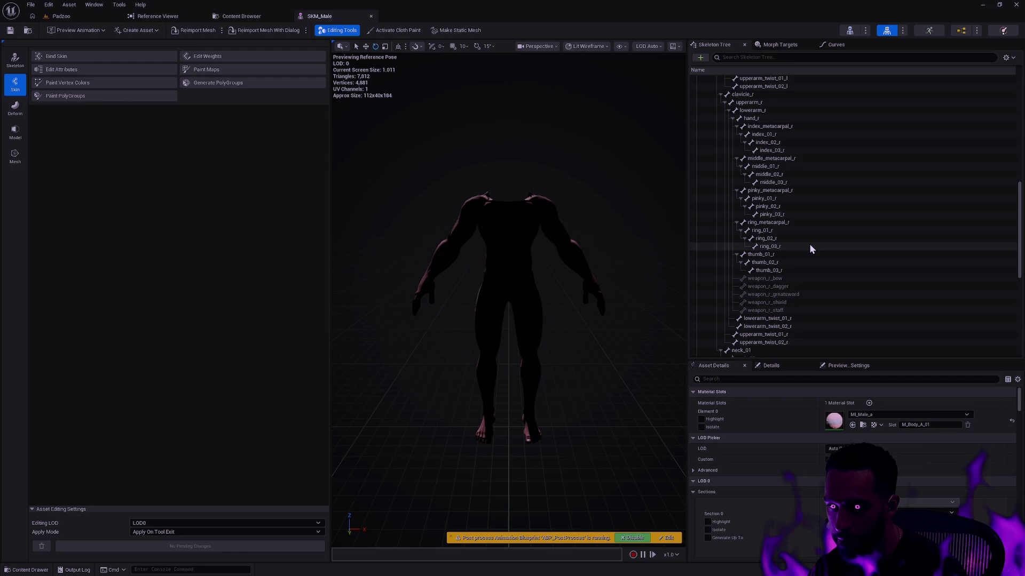
pyautogui.click(371, 16)
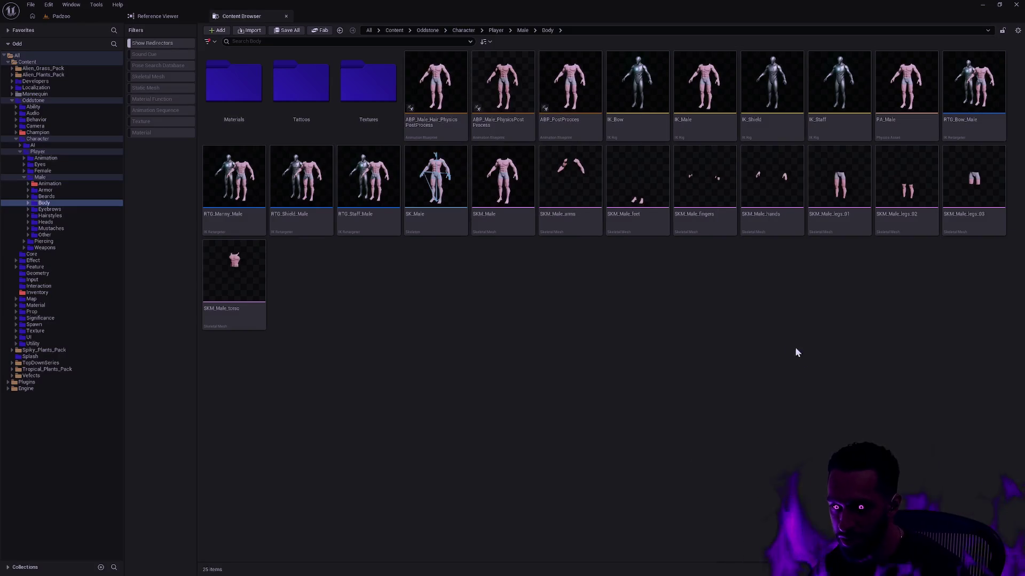
# Open the IK_Male rig and delete both Set Transform solvers from the Solver Stack
pyautogui.click(155, 17)
pyautogui.click(61, 16)
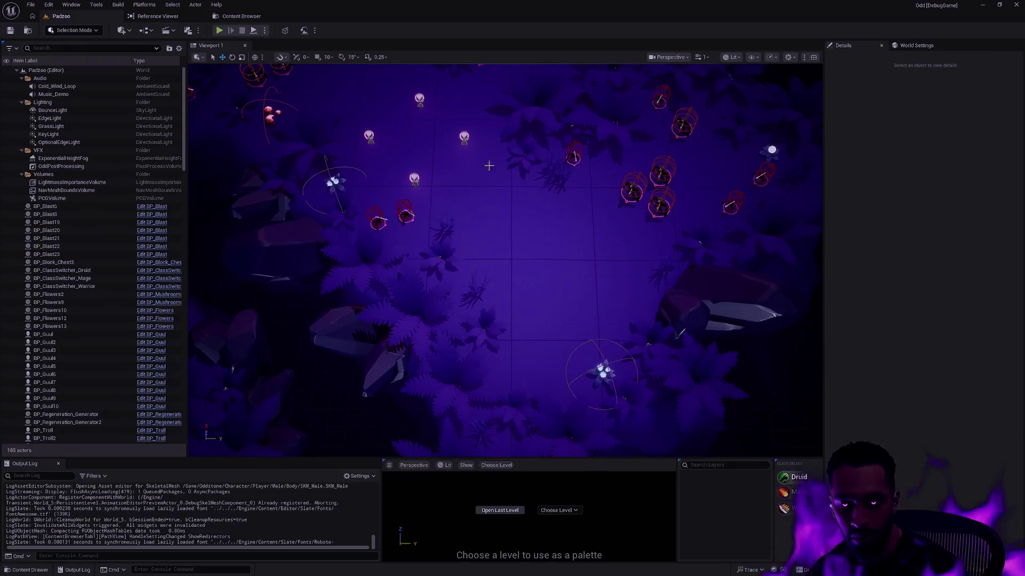
pyautogui.click(824, 488)
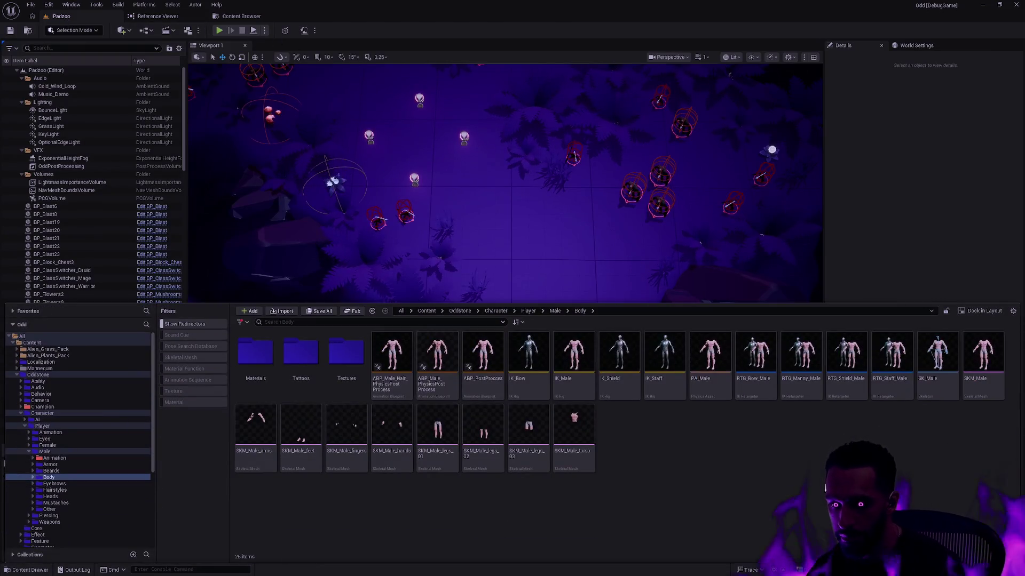
pyautogui.doubleClick(573, 390)
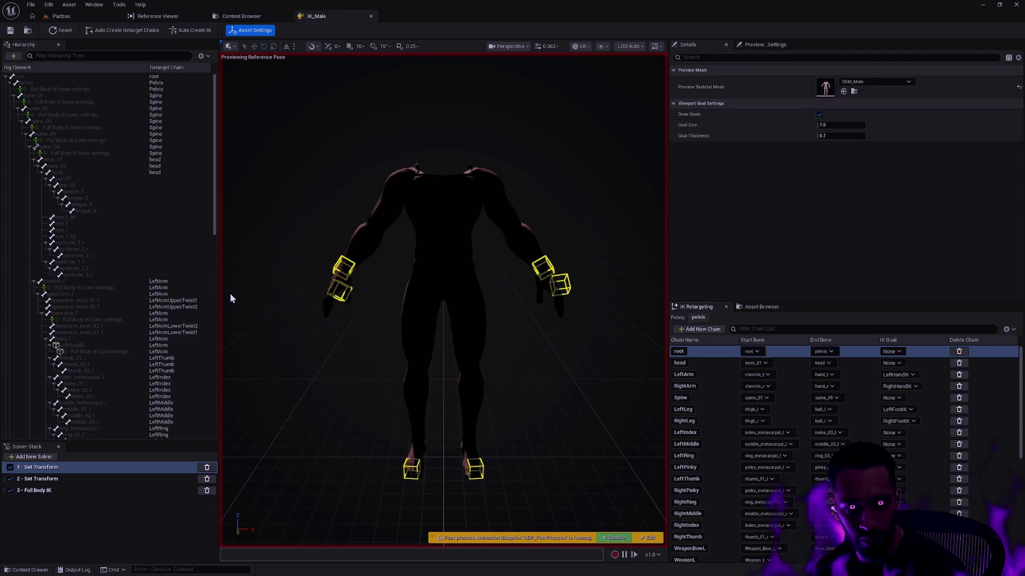
pyautogui.moveTo(213, 192); pyautogui.dragTo(214, 413)
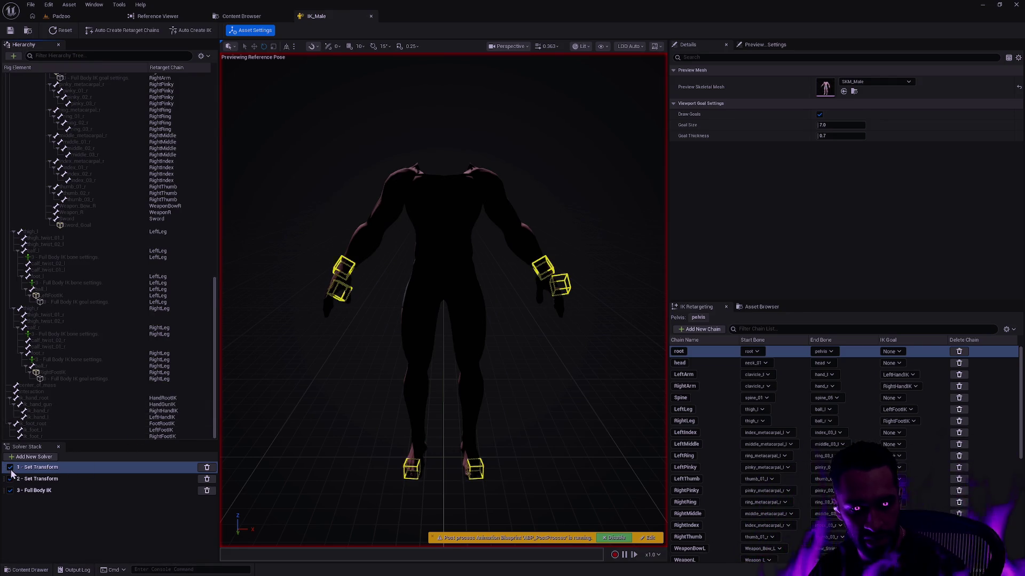
pyautogui.click(26, 470)
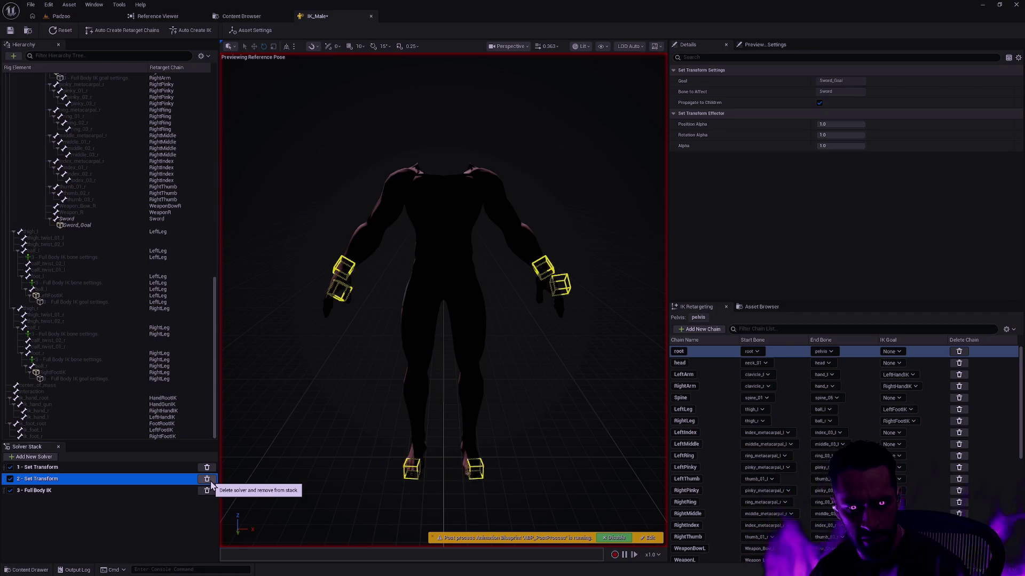
pyautogui.click(207, 480)
pyautogui.click(207, 467)
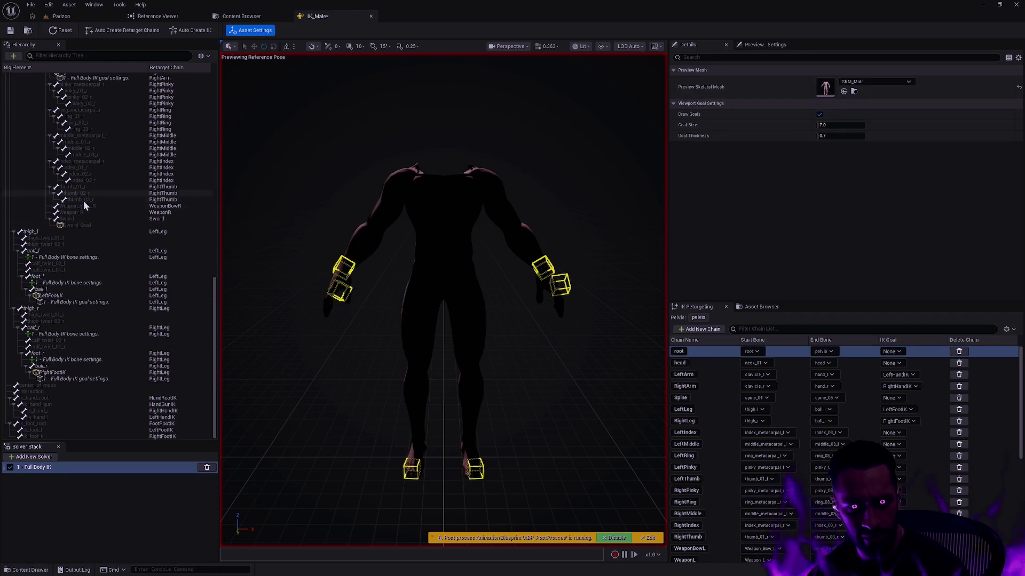
# Remove the Sword and Shield goals from the hierarchy, then select the RTG_Shield retargeter asset
pyautogui.click(88, 226)
pyautogui.rightClick(88, 227)
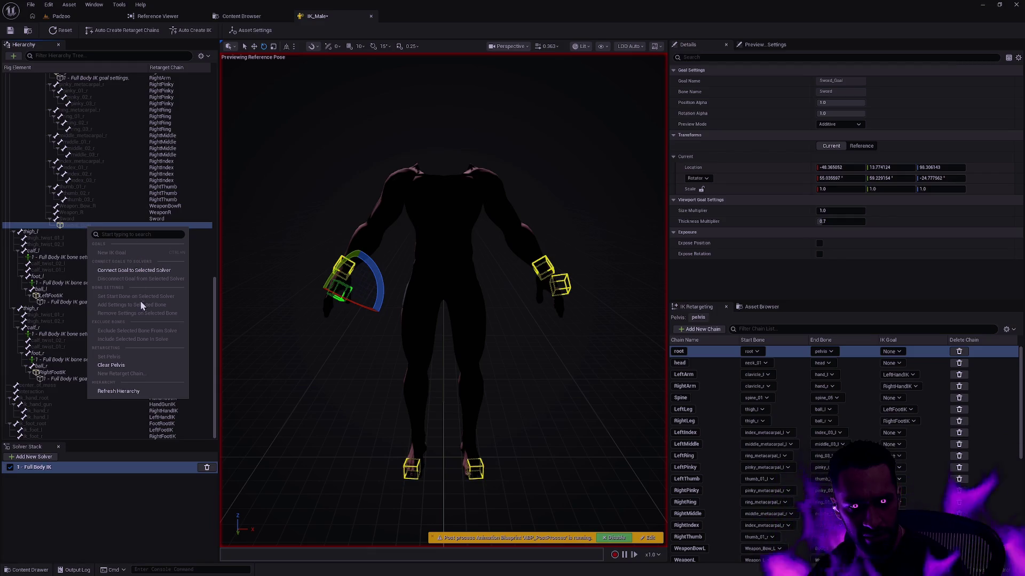
pyautogui.click(127, 395)
pyautogui.rightClick(78, 220)
pyautogui.click(111, 382)
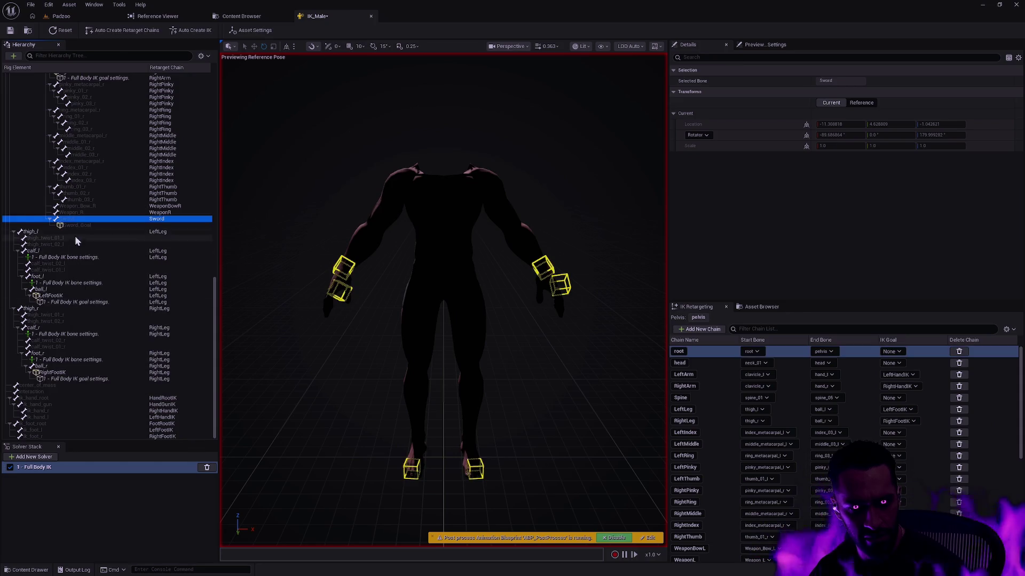
pyautogui.scroll(15, 212, 299)
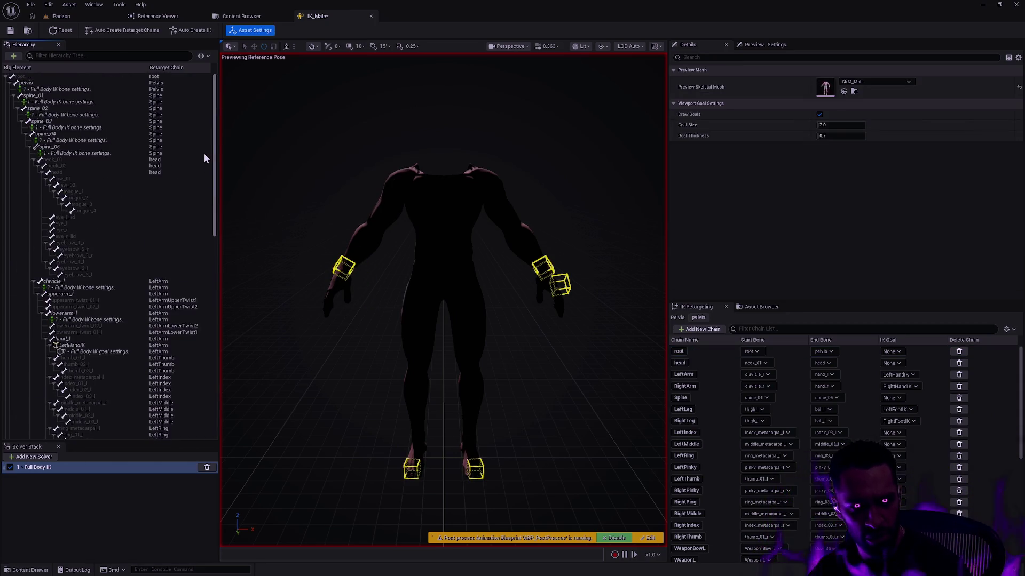
pyautogui.scroll(-10, 204, 153)
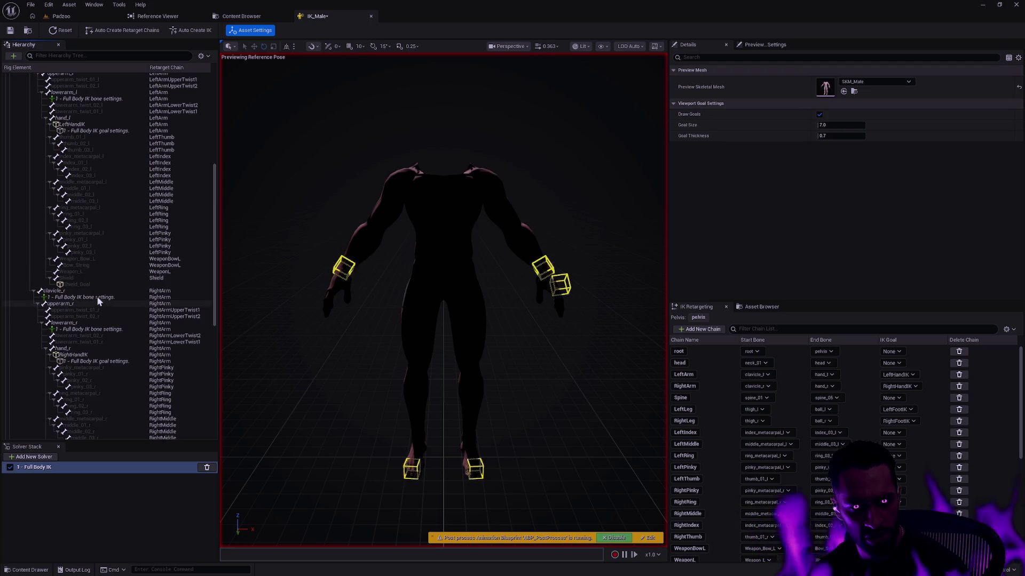
pyautogui.click(101, 284)
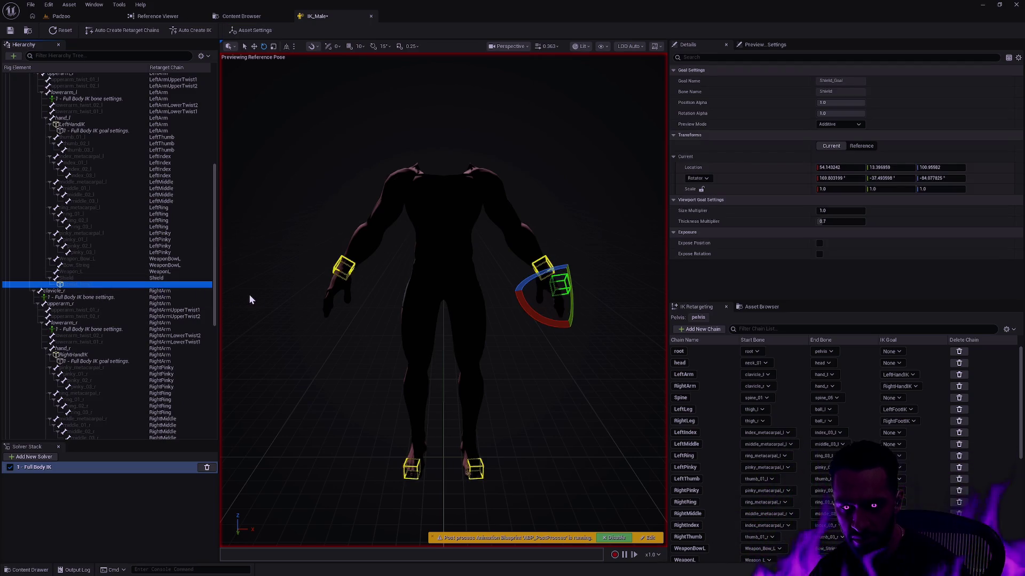
pyautogui.press('Delete')
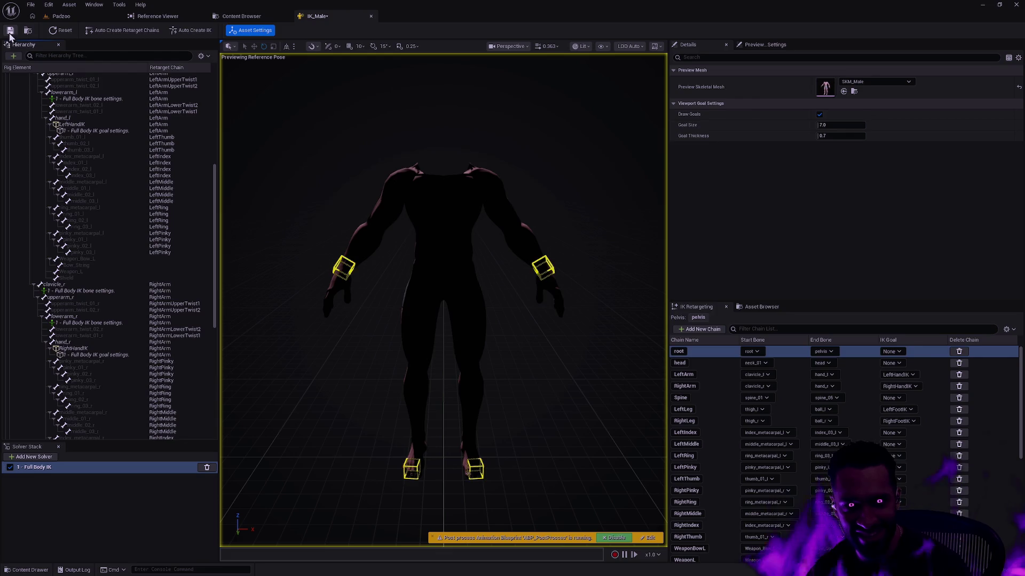
pyautogui.hotkey('ctrl', 'space')
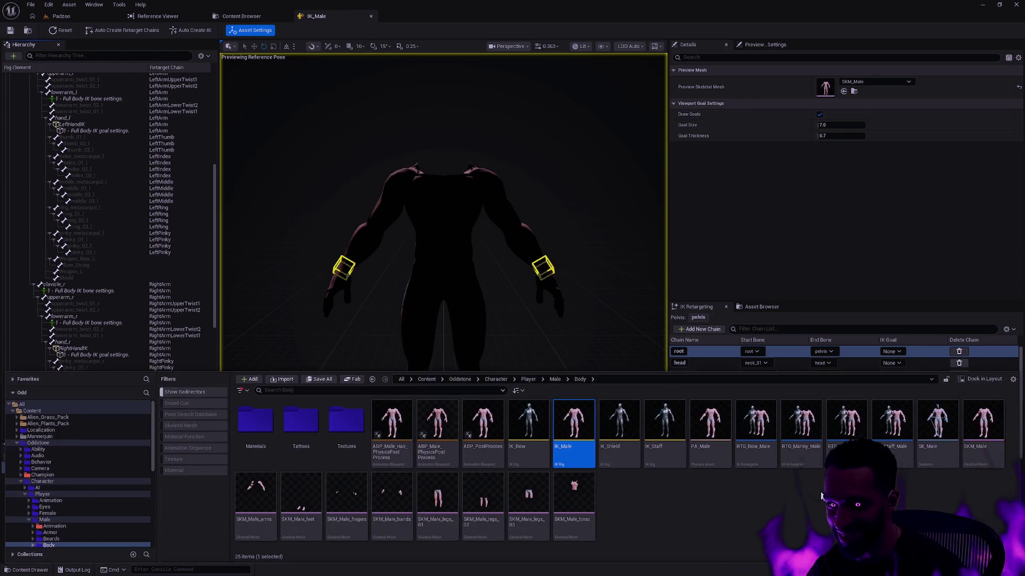
pyautogui.click(847, 421)
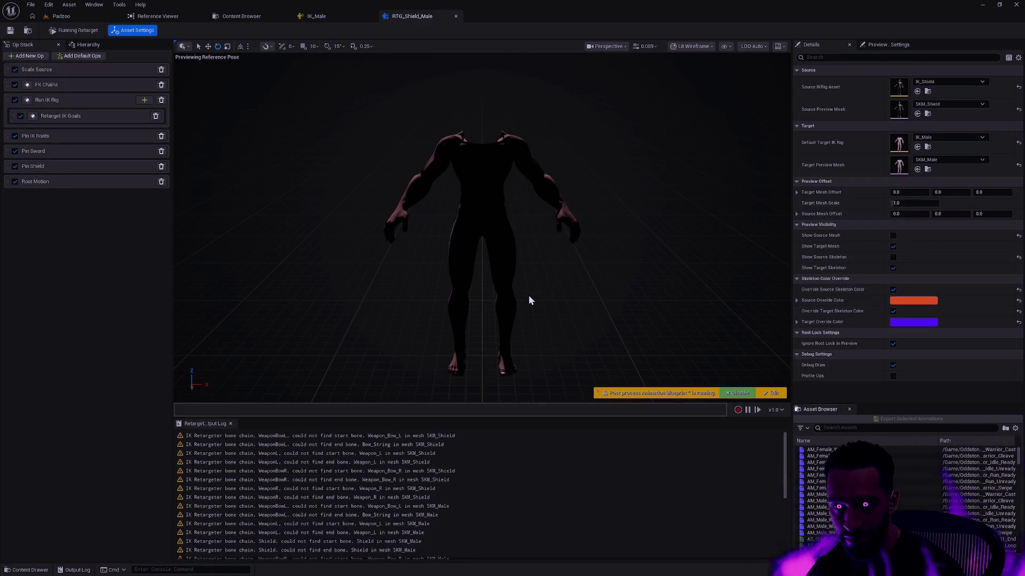
# Review the RTG_Shield_Male ops, source/target assets and FK chain mapping
pyautogui.click(89, 117)
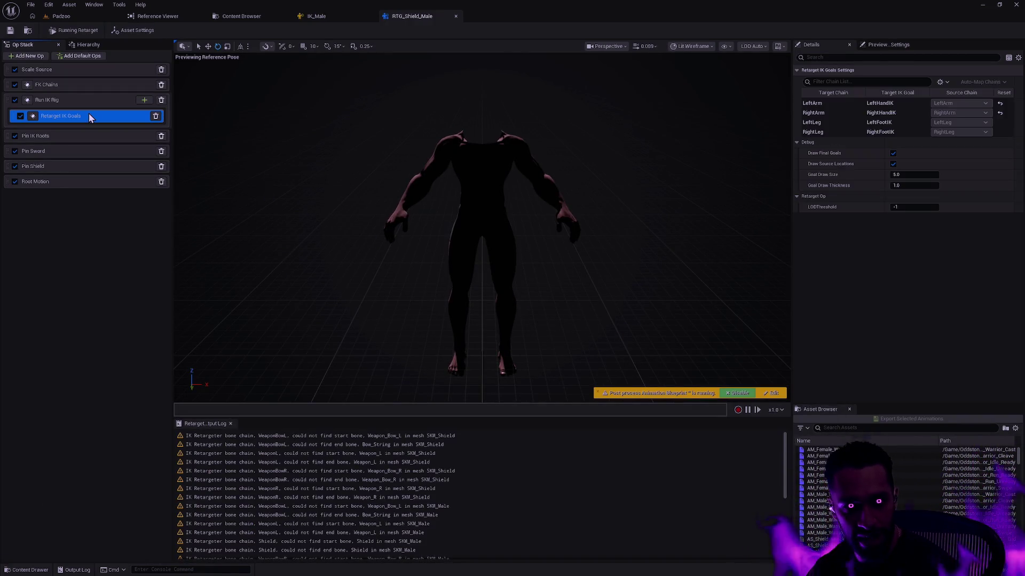
pyautogui.click(88, 100)
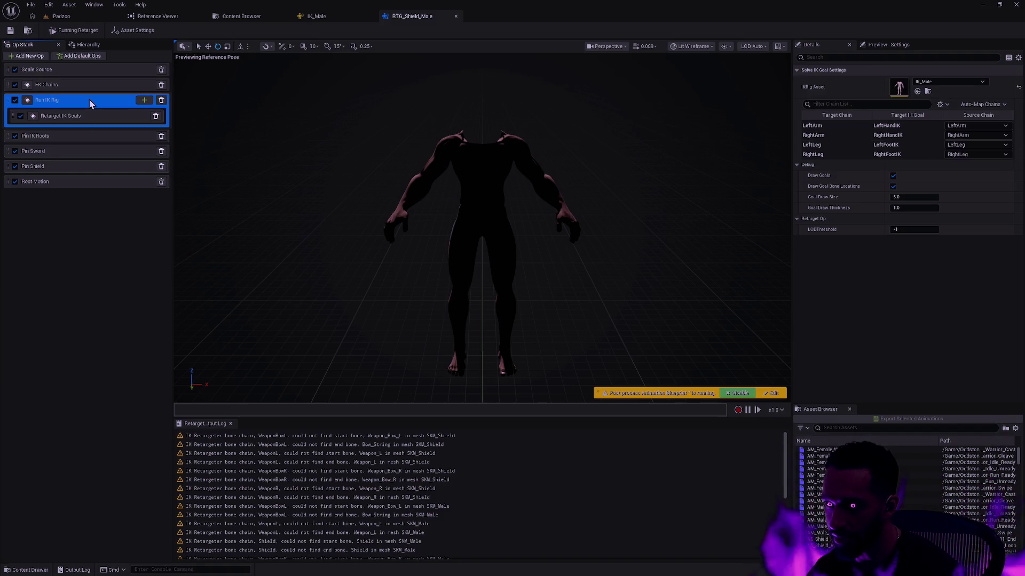
pyautogui.click(596, 319)
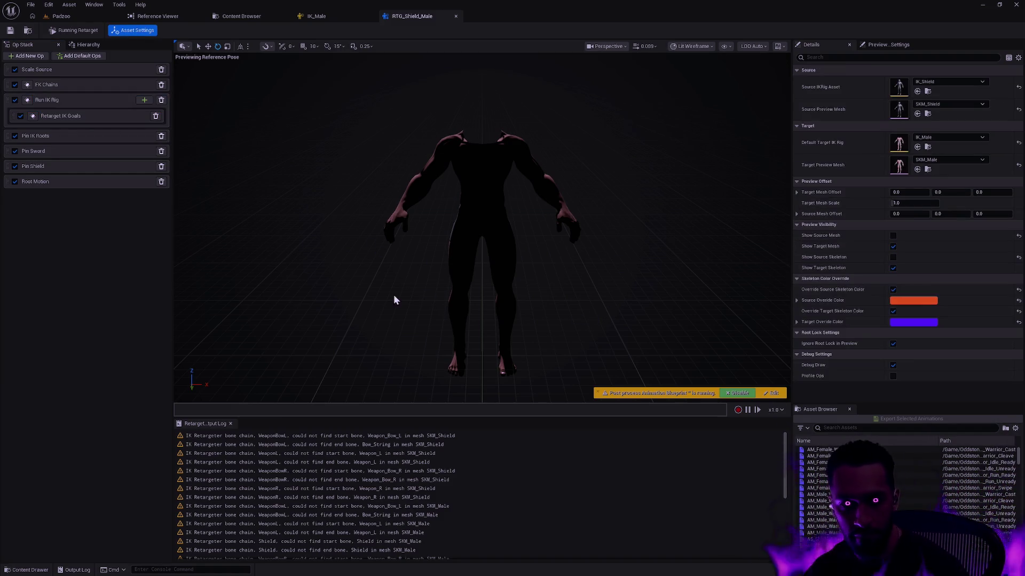
pyautogui.click(68, 98)
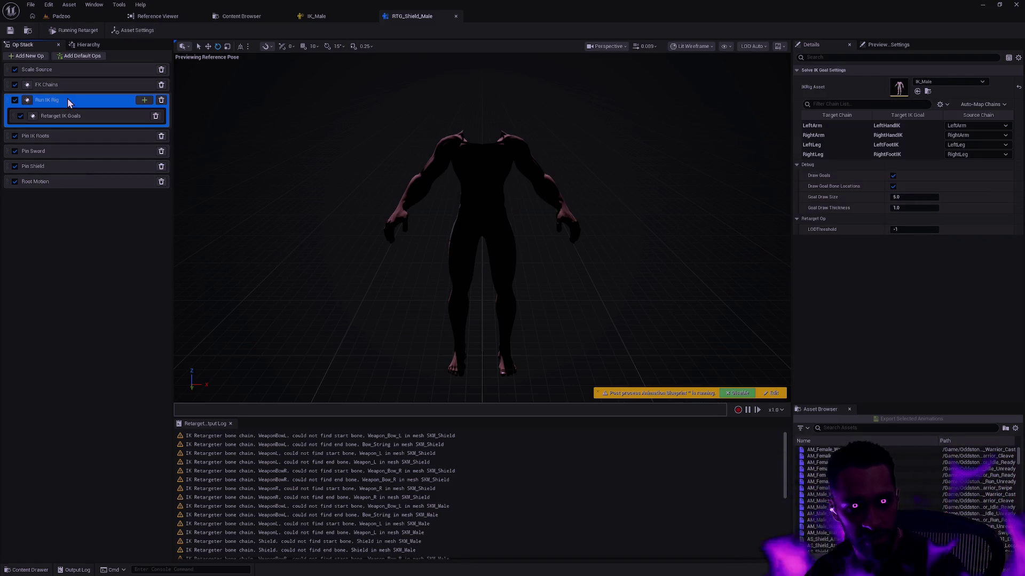
pyautogui.click(64, 87)
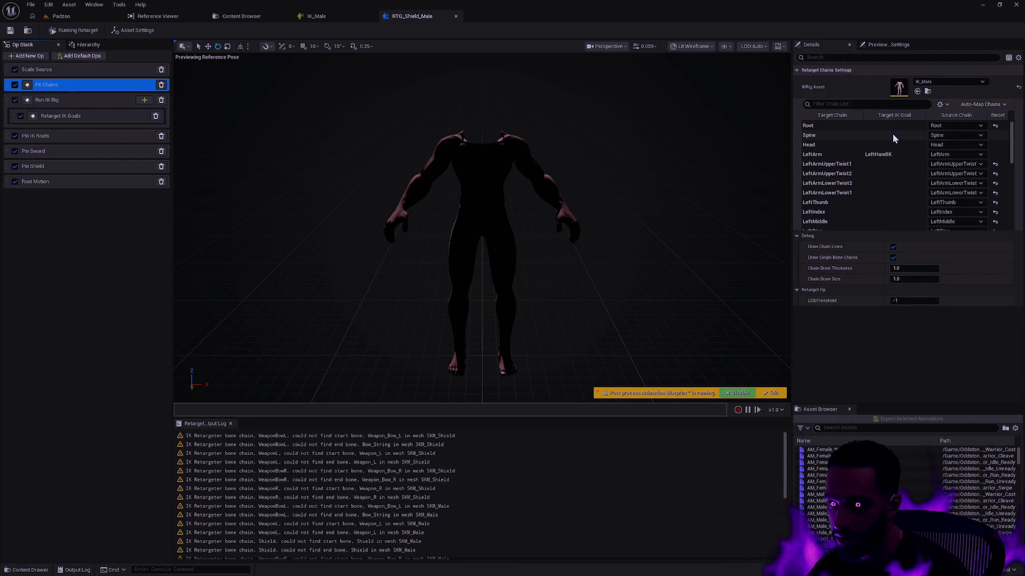
# Refresh the IK_Male bone hierarchy from the root bone
pyautogui.click(320, 17)
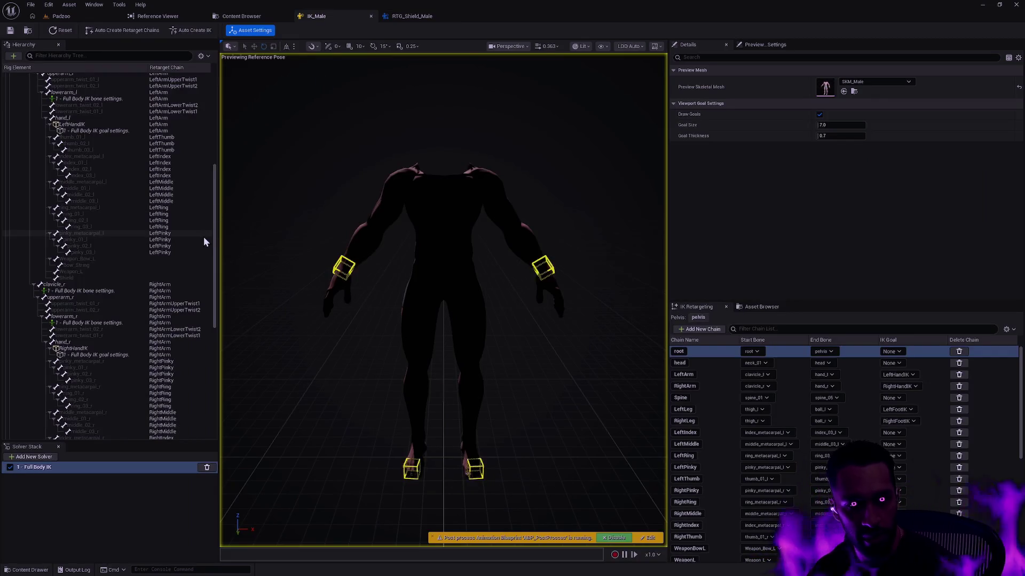
pyautogui.moveTo(213, 243)
pyautogui.mouseDown()
pyautogui.moveTo(213, 148)
pyautogui.moveTo(211, 289)
pyautogui.mouseUp()
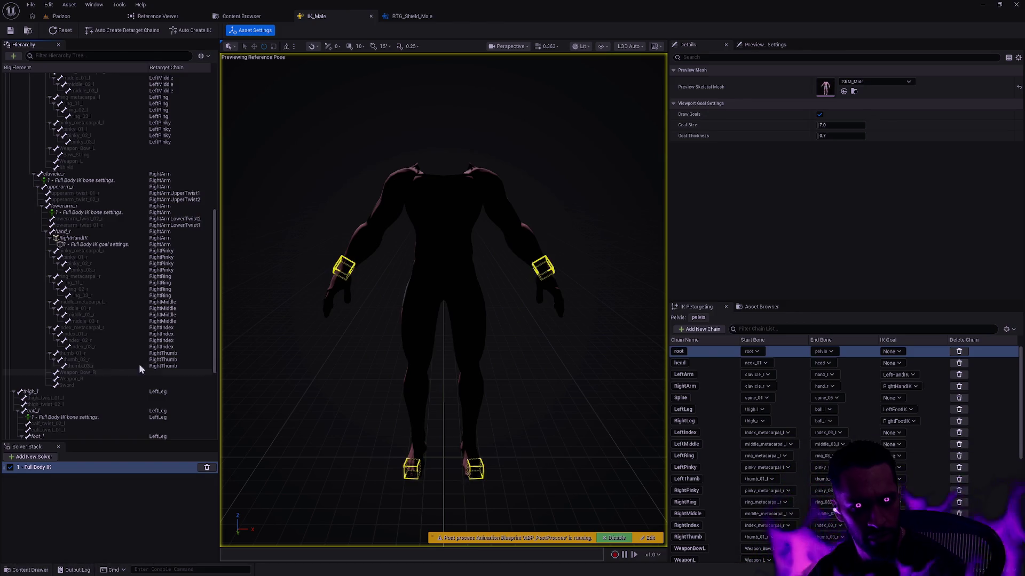
pyautogui.scroll(10, 155, 203)
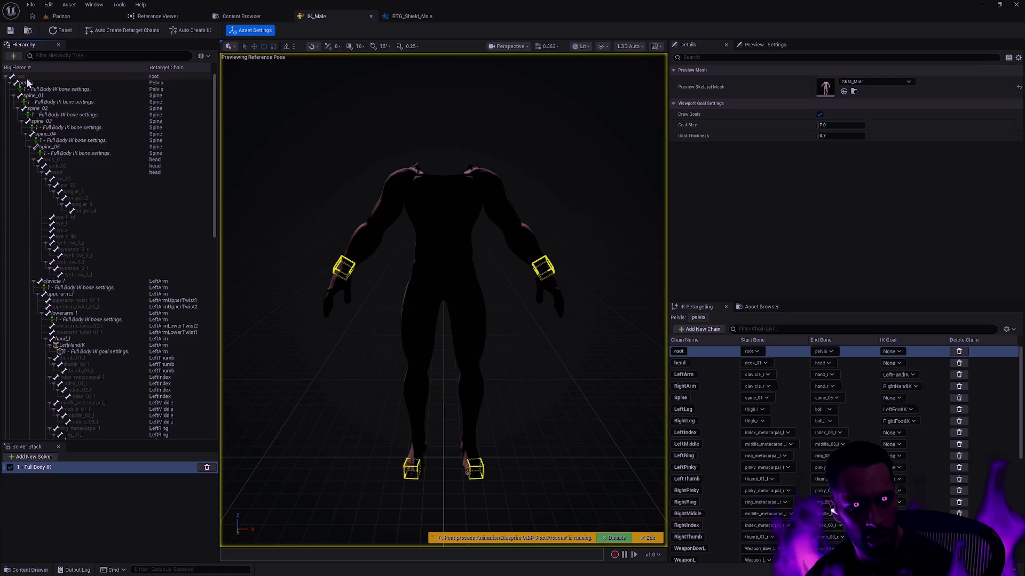
pyautogui.rightClick(28, 79)
pyautogui.click(58, 242)
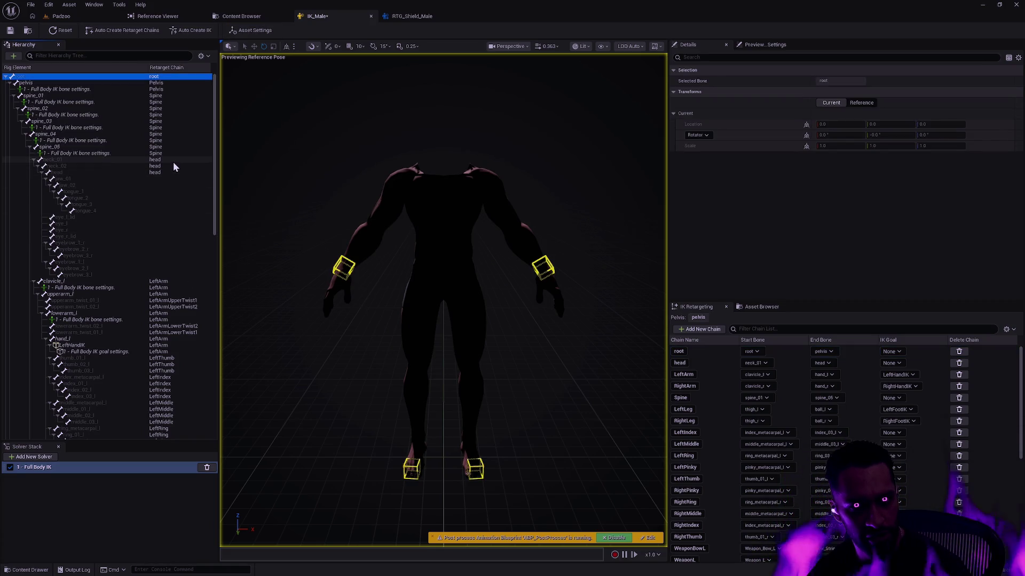
pyautogui.moveTo(214, 147)
pyautogui.mouseDown()
pyautogui.moveTo(220, 278)
pyautogui.moveTo(215, 121)
pyautogui.mouseUp()
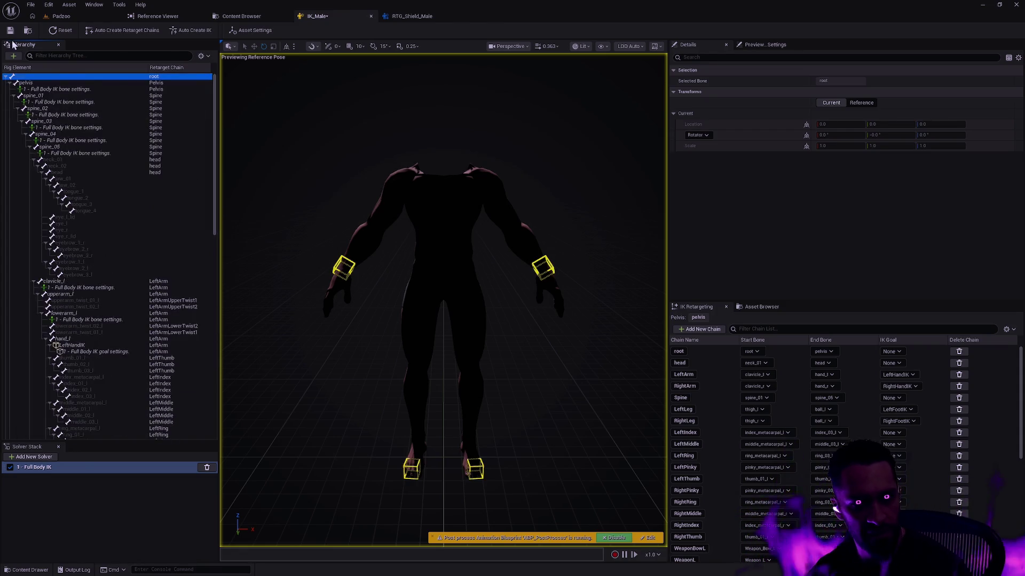
pyautogui.moveTo(216, 167)
pyautogui.mouseDown()
pyautogui.moveTo(209, 338)
pyautogui.moveTo(192, 357)
pyautogui.mouseUp()
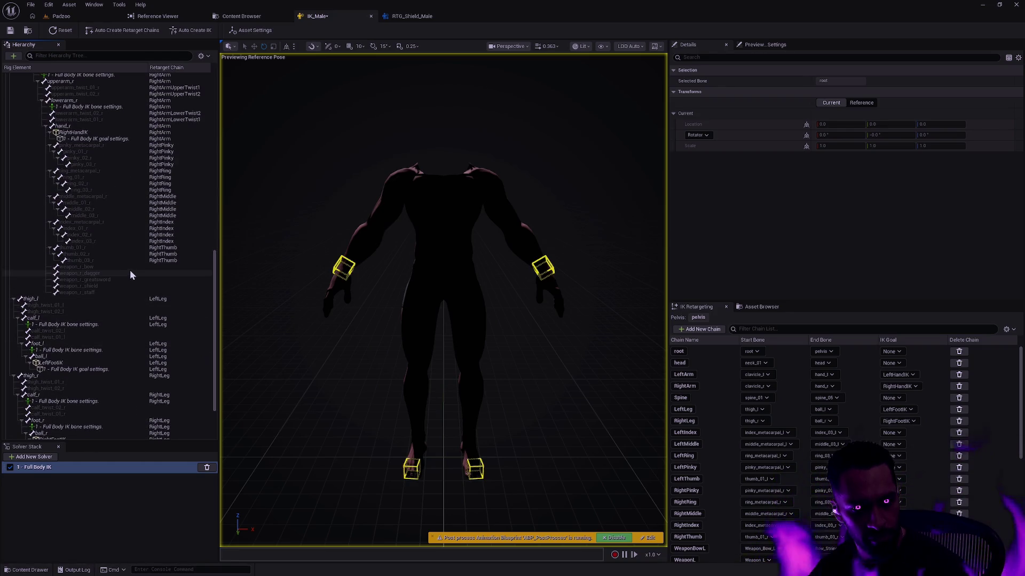
# Recheck the retargeter, then select the weapon_r_shield bone in IK_Male
pyautogui.click(424, 16)
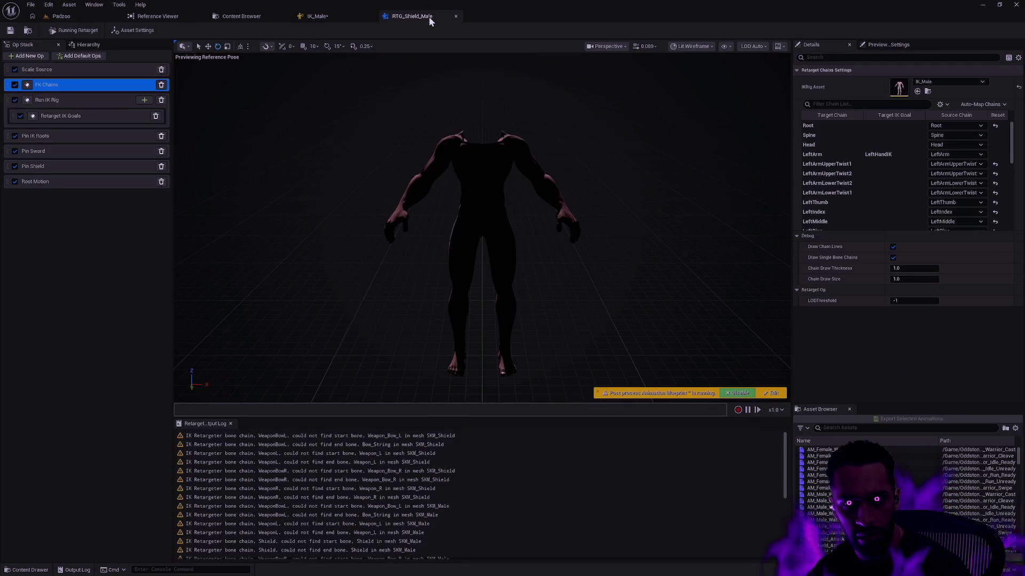
pyautogui.moveTo(1014, 148); pyautogui.dragTo(1013, 224)
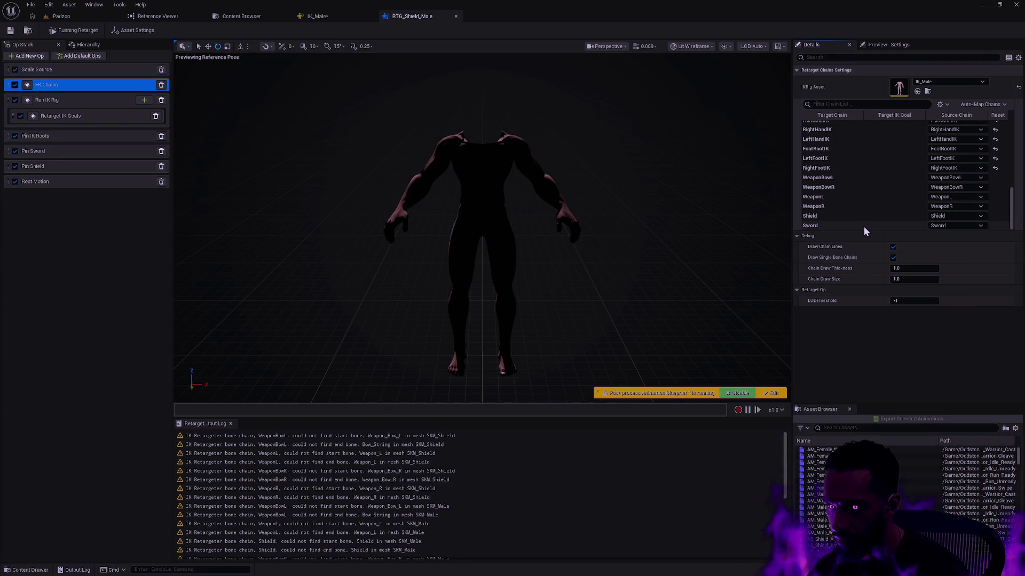
pyautogui.click(337, 21)
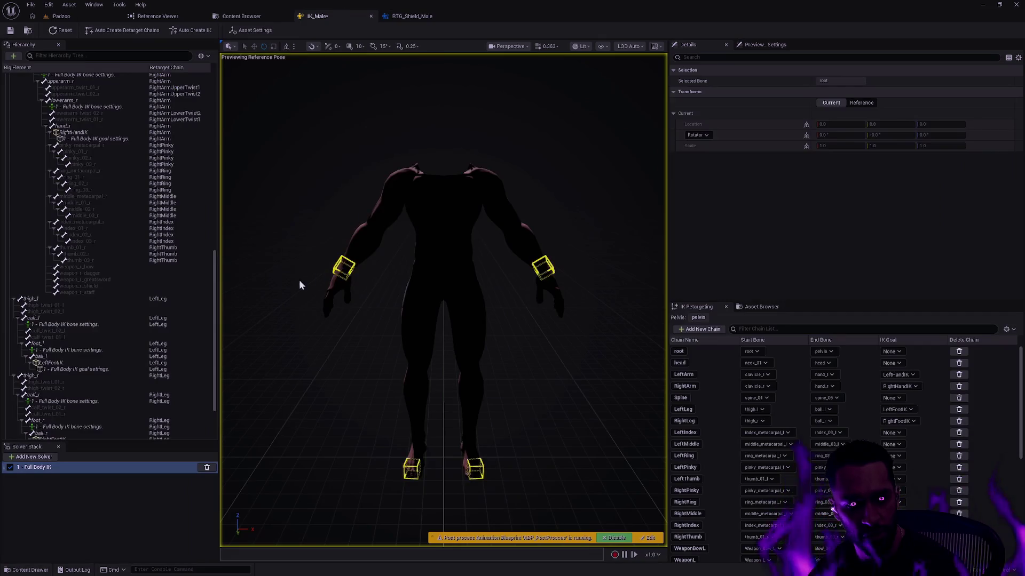
pyautogui.click(164, 287)
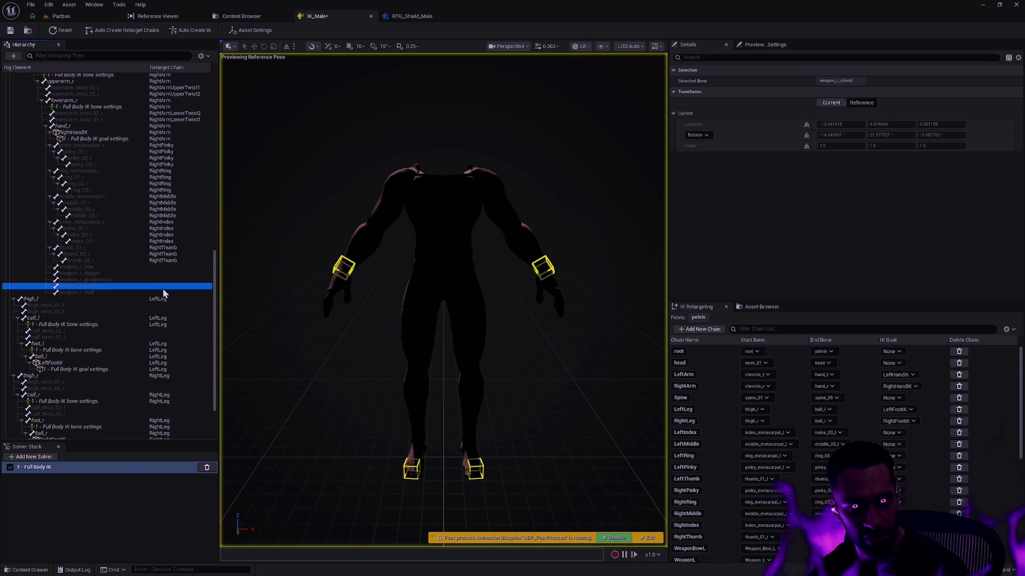
# Create a retarget chain named Sword on weapon_r_shield and refresh the hierarchy
pyautogui.rightClick(160, 288)
pyautogui.click(197, 434)
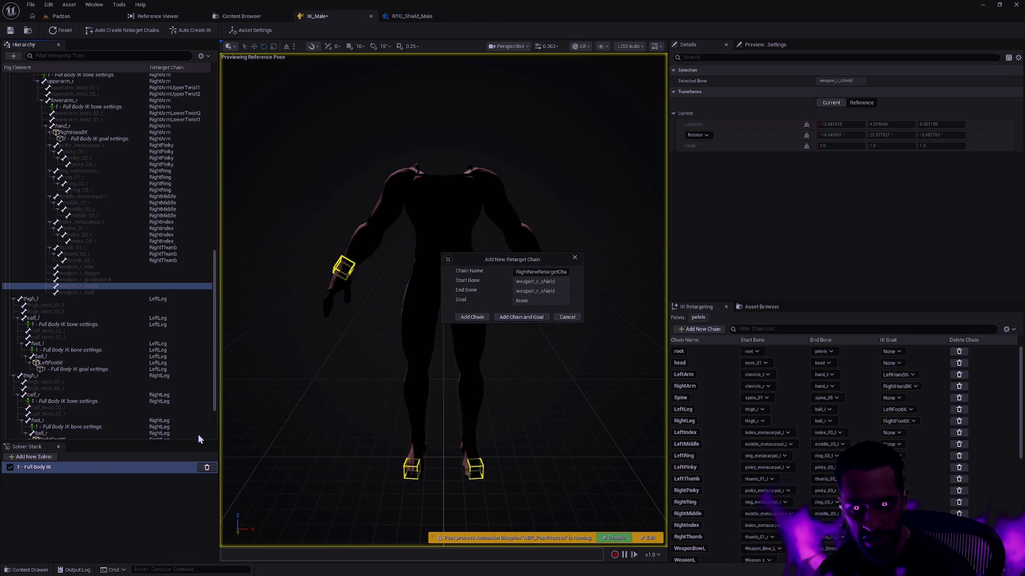
pyautogui.click(541, 271)
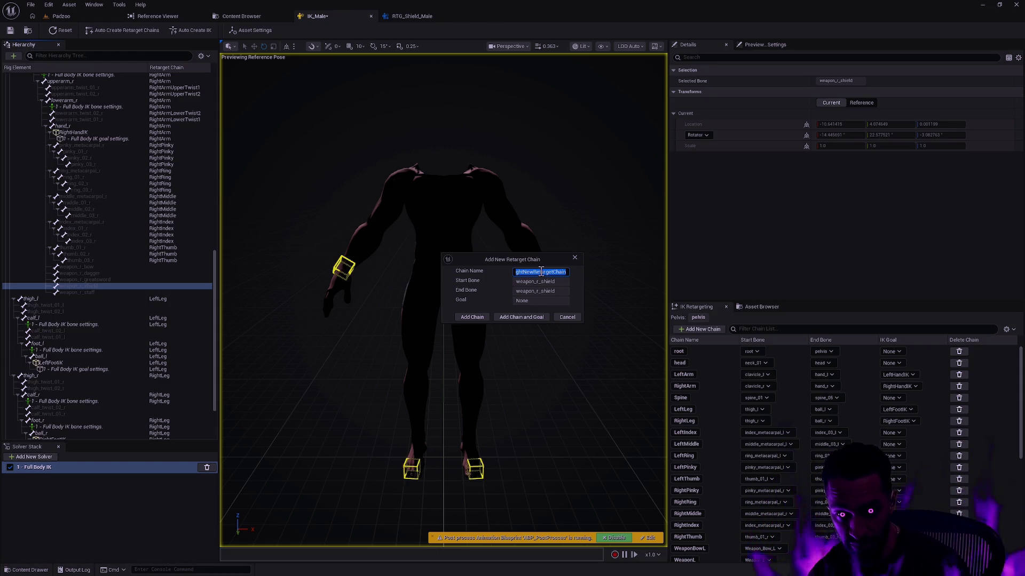
pyautogui.write('Sword')
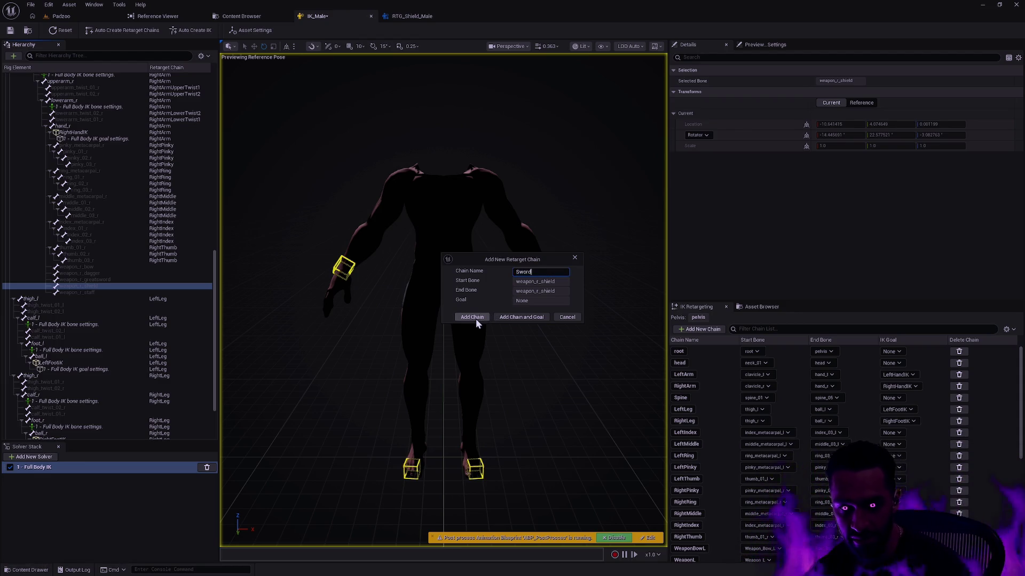
pyautogui.click(472, 318)
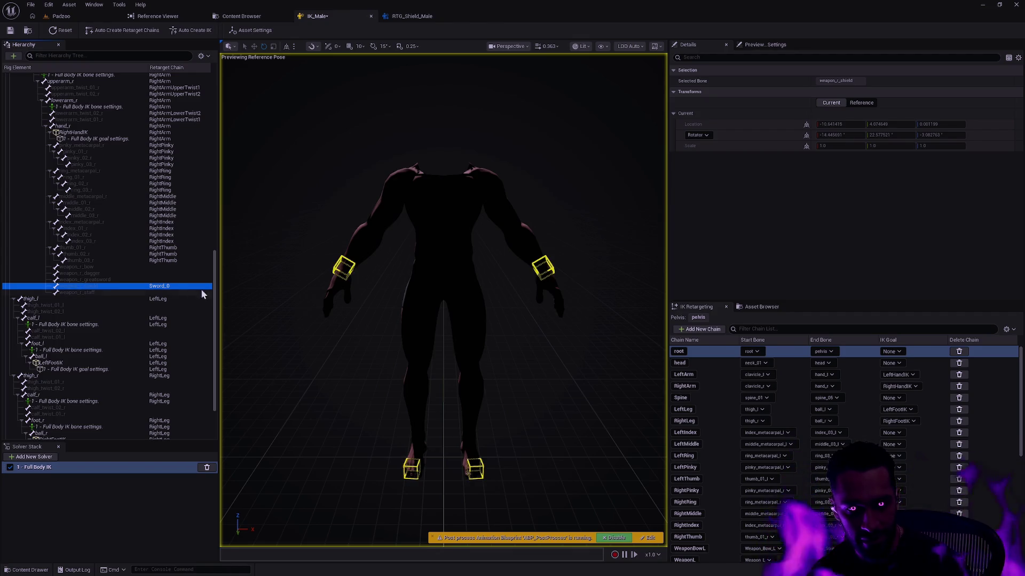
pyautogui.rightClick(165, 287)
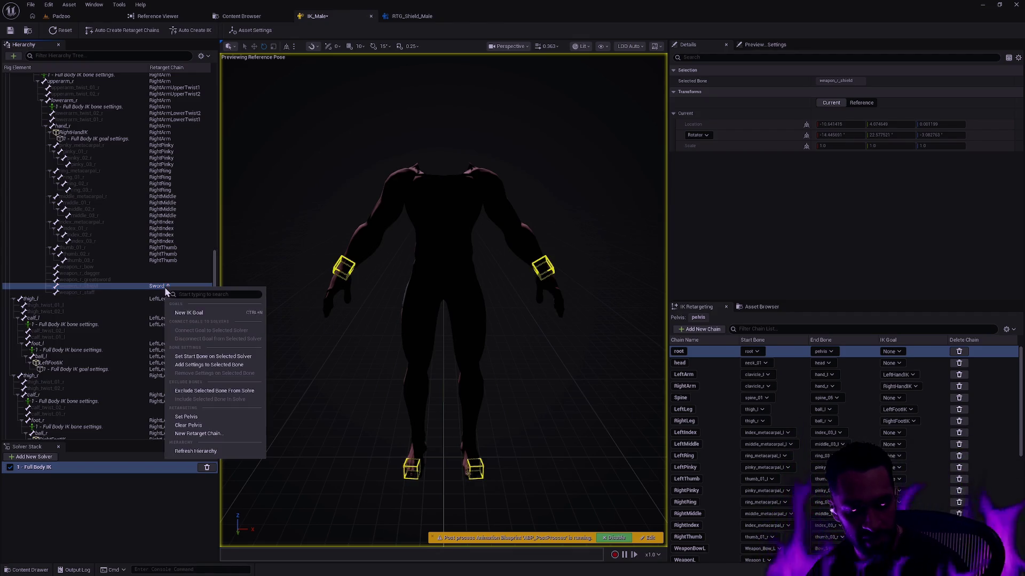
pyautogui.click(214, 453)
pyautogui.scroll(-5, 1013, 536)
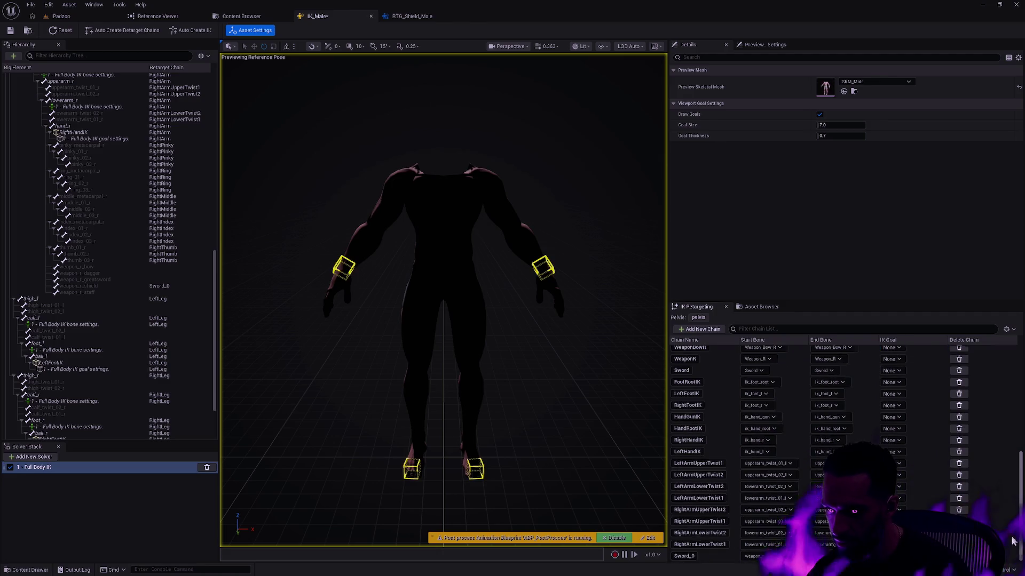
# Set the Sword chain's start and end bones to weapon_r_shield
pyautogui.scroll(3, 711, 436)
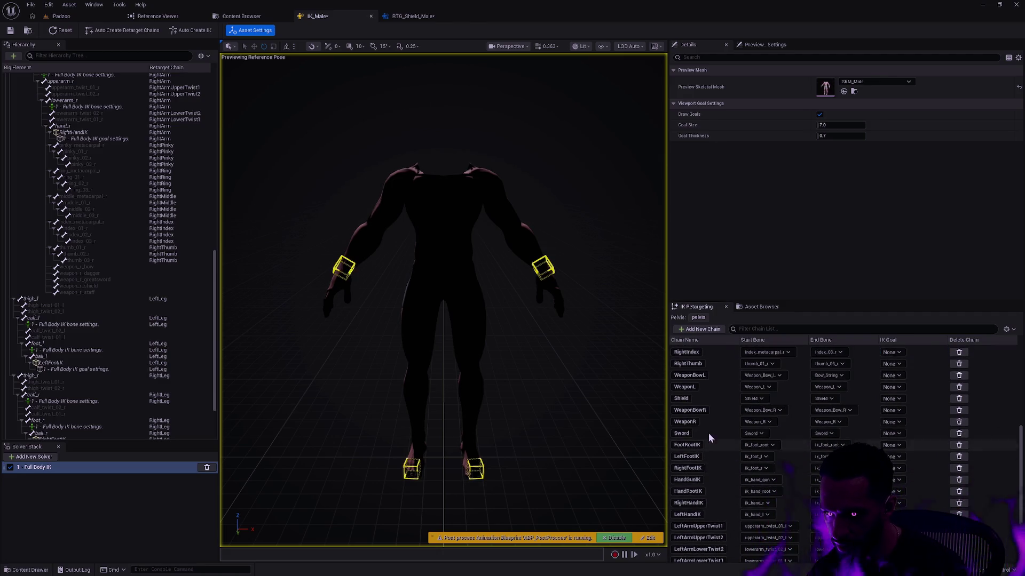
pyautogui.click(754, 434)
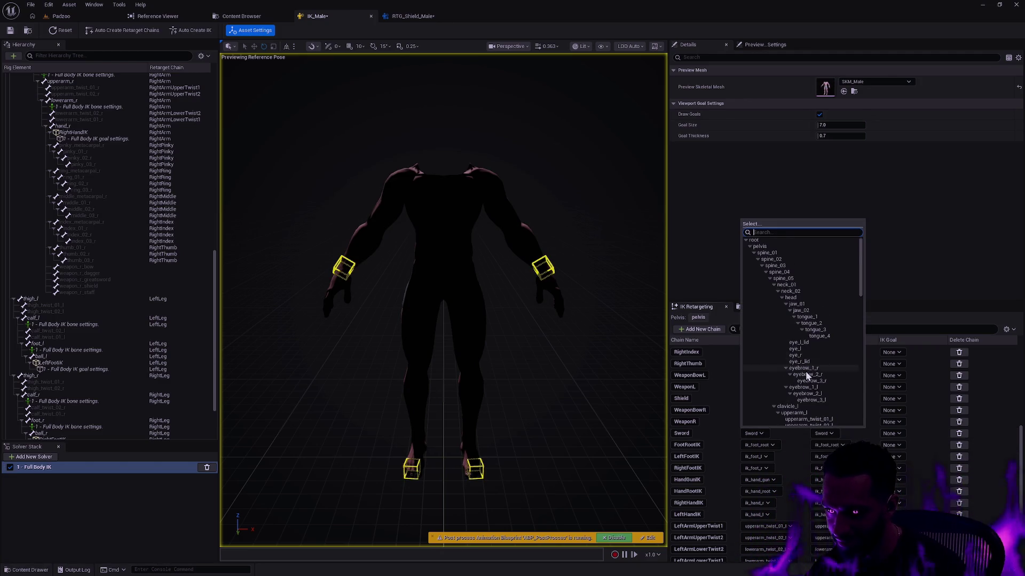
pyautogui.scroll(-15, 806, 372)
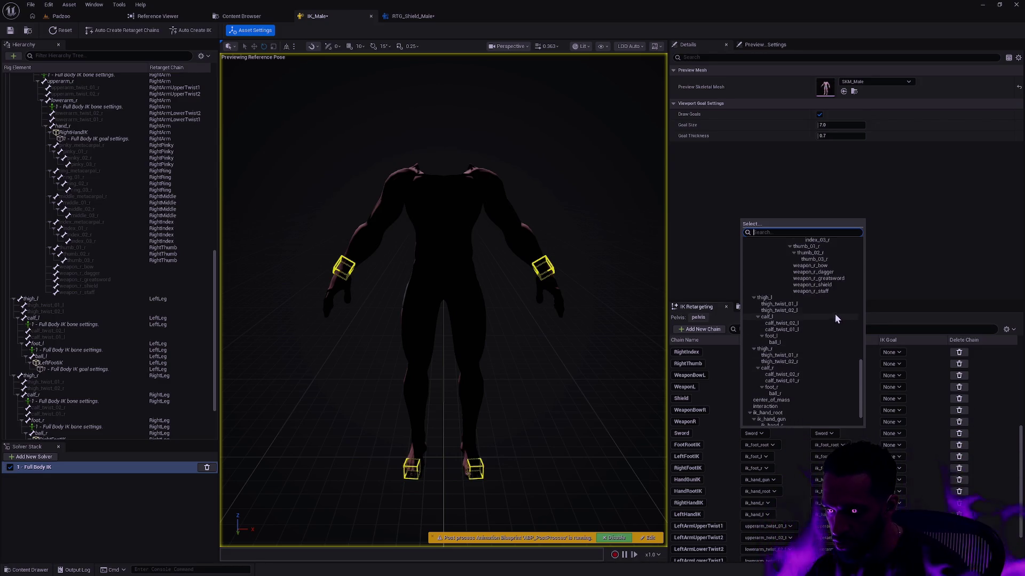
pyautogui.click(833, 285)
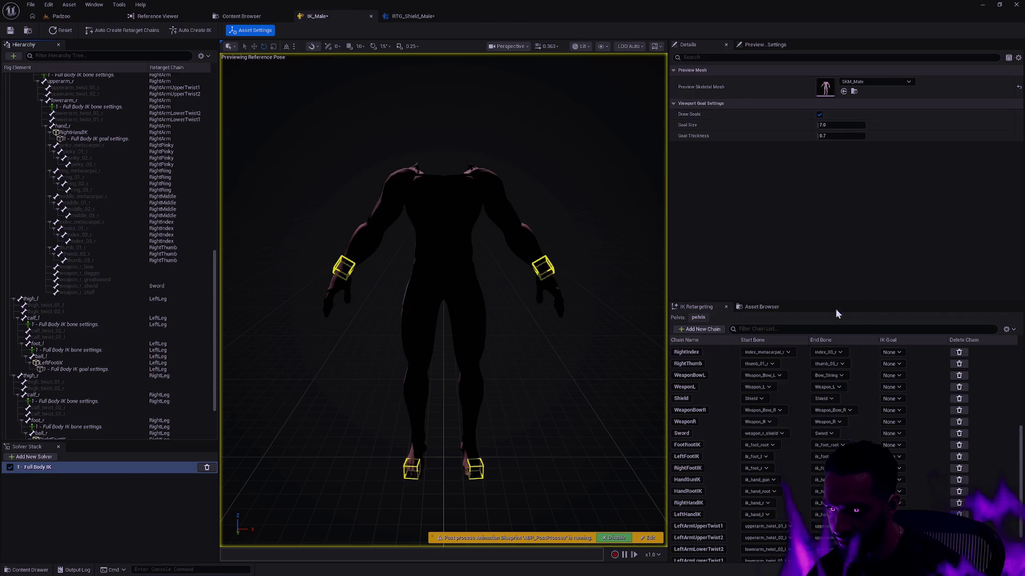
pyautogui.click(828, 433)
pyautogui.scroll(-5, 883, 360)
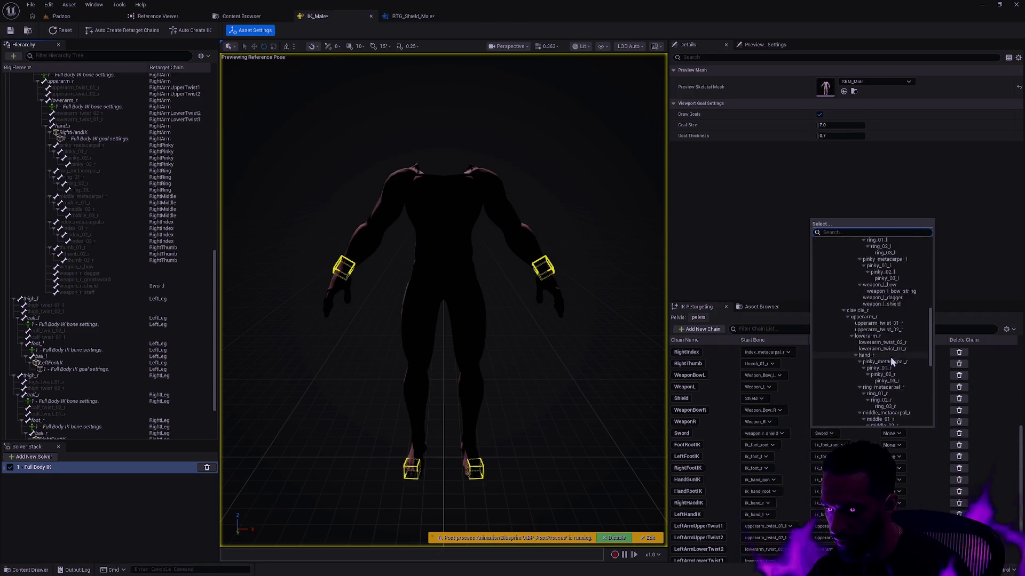
pyautogui.scroll(-5, 889, 357)
pyautogui.click(875, 311)
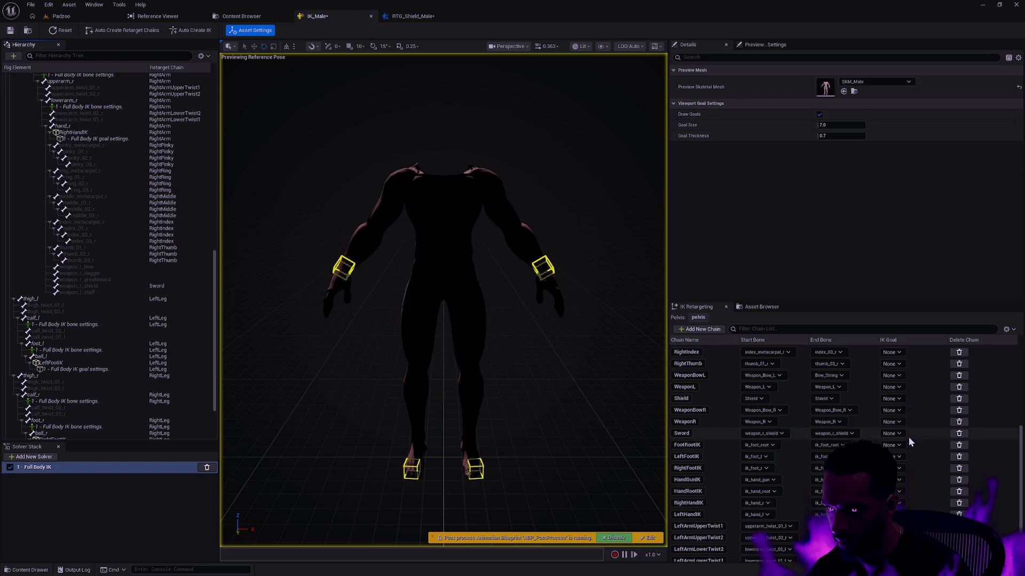
# Set the Shield chain's start and end bones to weapon_l_shield
pyautogui.click(749, 399)
pyautogui.scroll(-10, 806, 343)
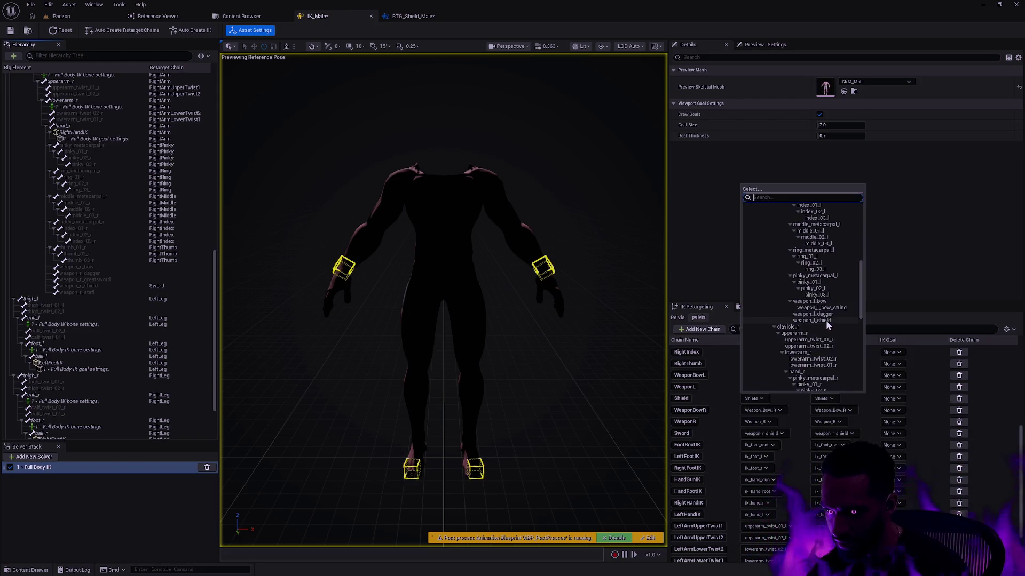
pyautogui.click(826, 320)
pyautogui.click(825, 400)
pyautogui.scroll(-9, 878, 325)
pyautogui.scroll(-3, 898, 323)
pyautogui.click(897, 295)
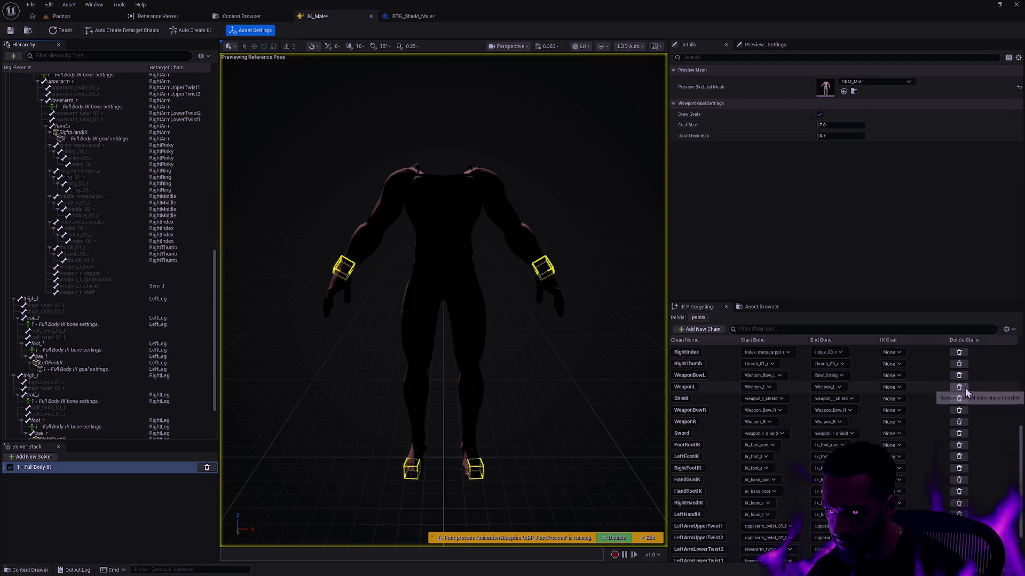
# Delete the WeaponL and WeaponBowL chains from the IK Retargeting list
pyautogui.click(964, 388)
pyautogui.click(959, 376)
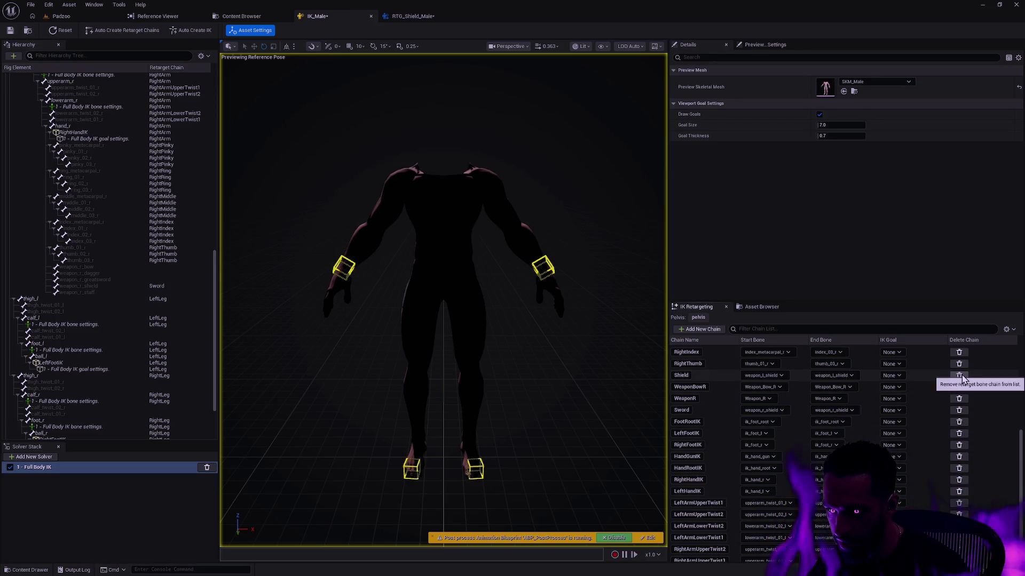
pyautogui.scroll(4, 818, 408)
pyautogui.scroll(3, 821, 408)
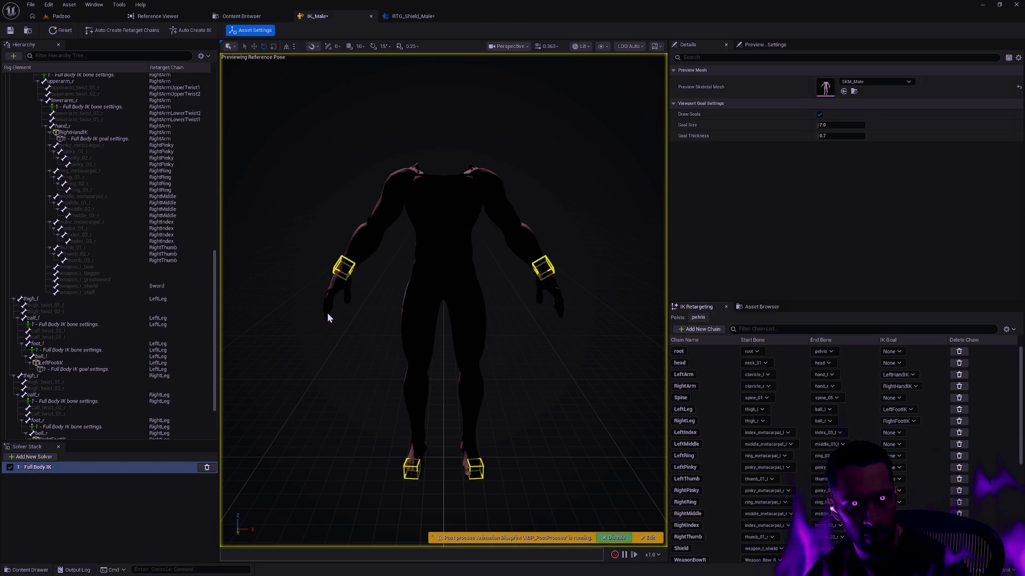
pyautogui.moveTo(213, 325); pyautogui.dragTo(209, 127)
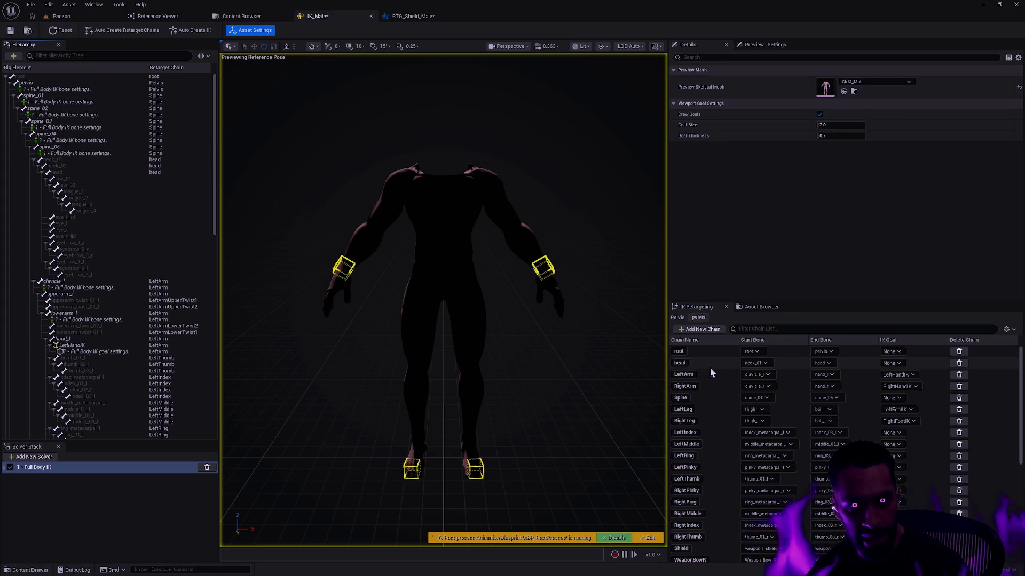
pyautogui.scroll(-5, 722, 419)
pyautogui.scroll(-3, 723, 414)
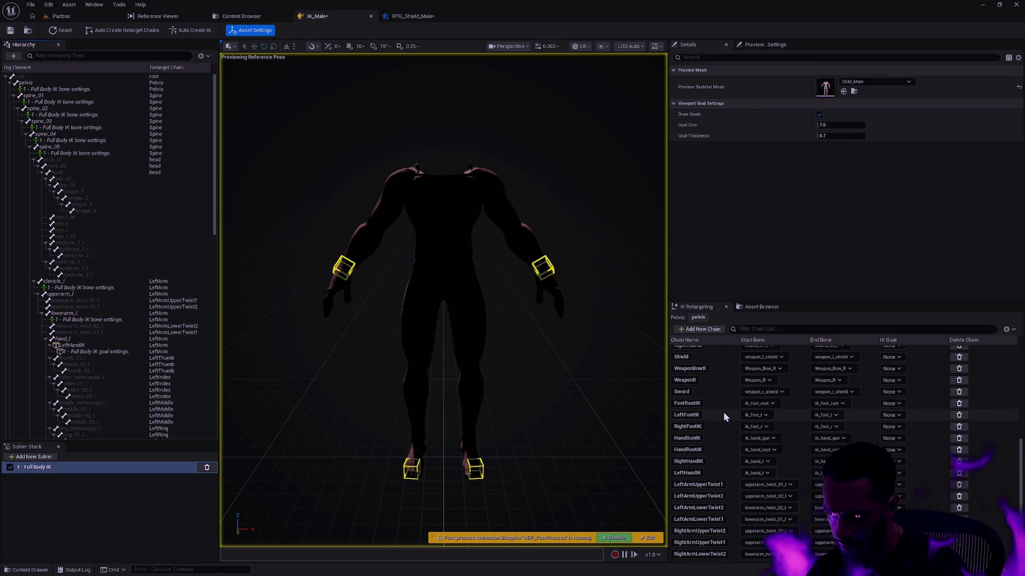
# Delete the WeaponR and WeaponBowR chains, save IK_Male, and return to RTG_Shield_Male
pyautogui.click(963, 380)
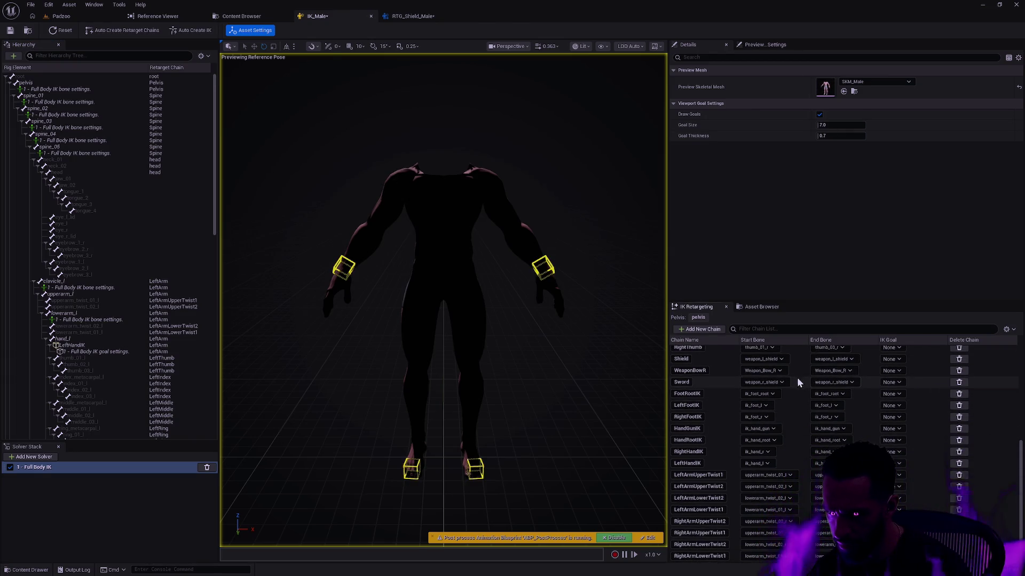
pyautogui.click(963, 371)
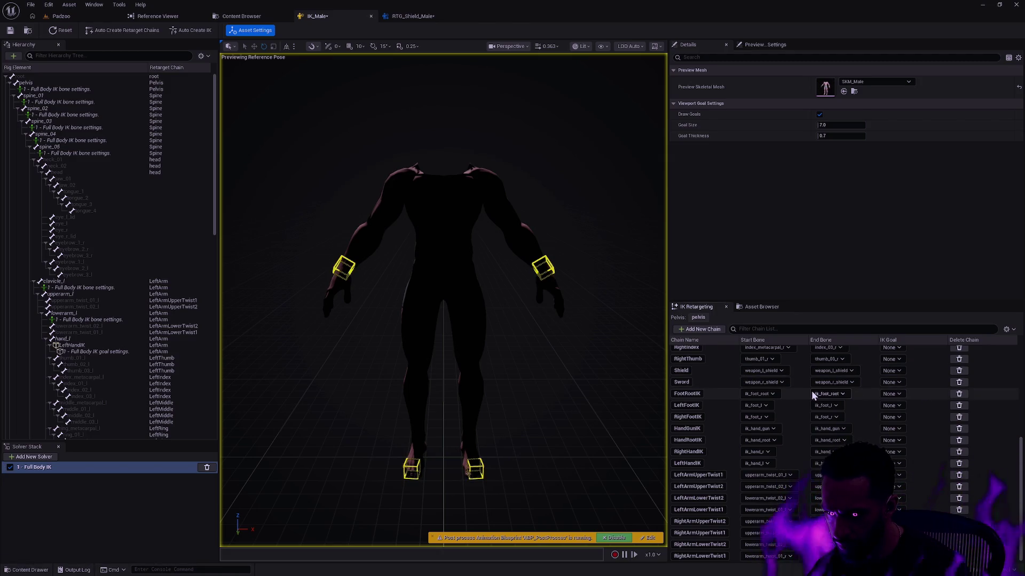
pyautogui.scroll(5, 784, 465)
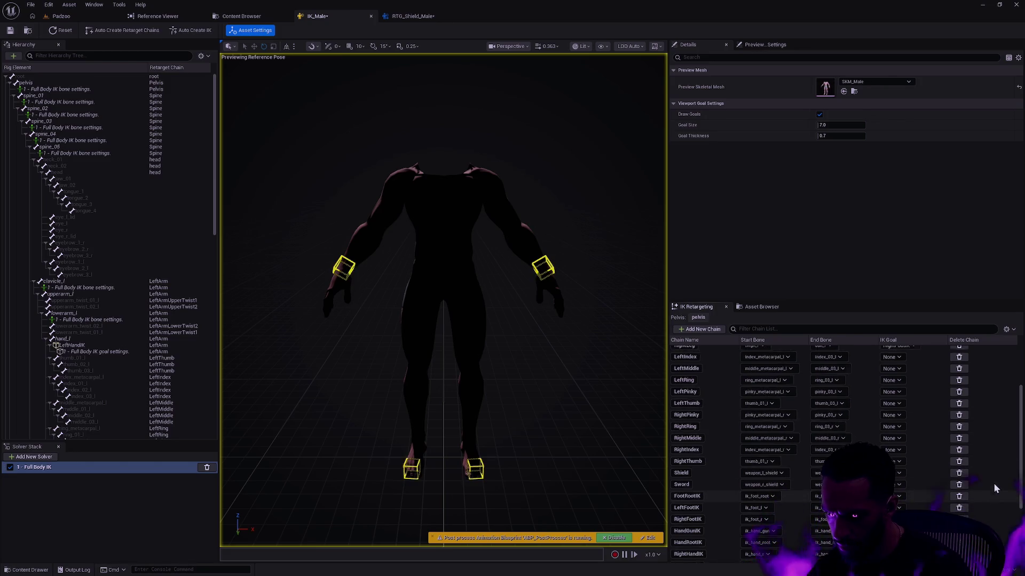
pyautogui.hotkey('ctrl', 's')
pyautogui.click(408, 16)
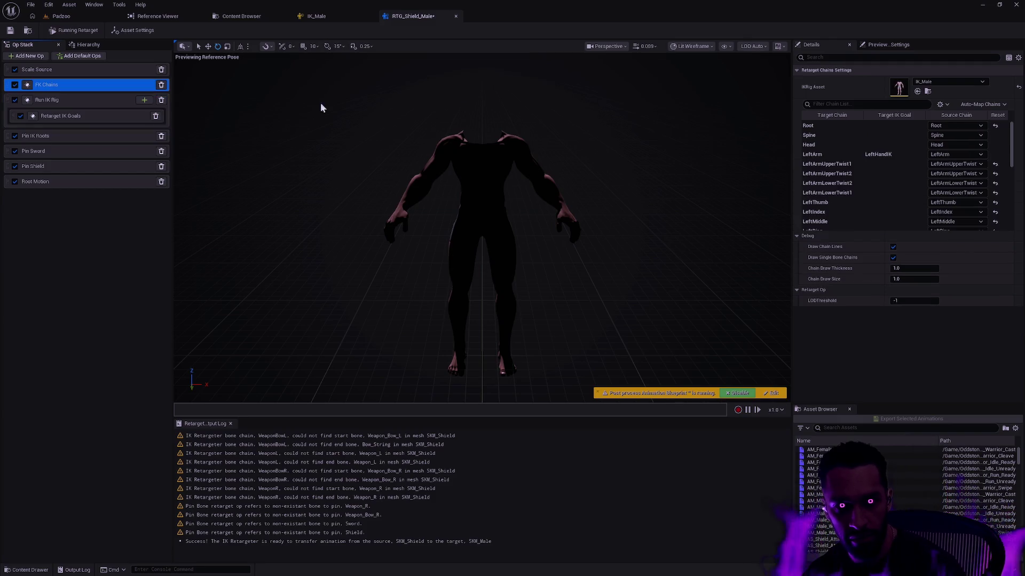
# Confirm the Shield target chain keeps Shield as its source, then show Asset Settings
pyautogui.scroll(-2, 1014, 177)
pyautogui.moveTo(1013, 178); pyautogui.dragTo(1019, 227)
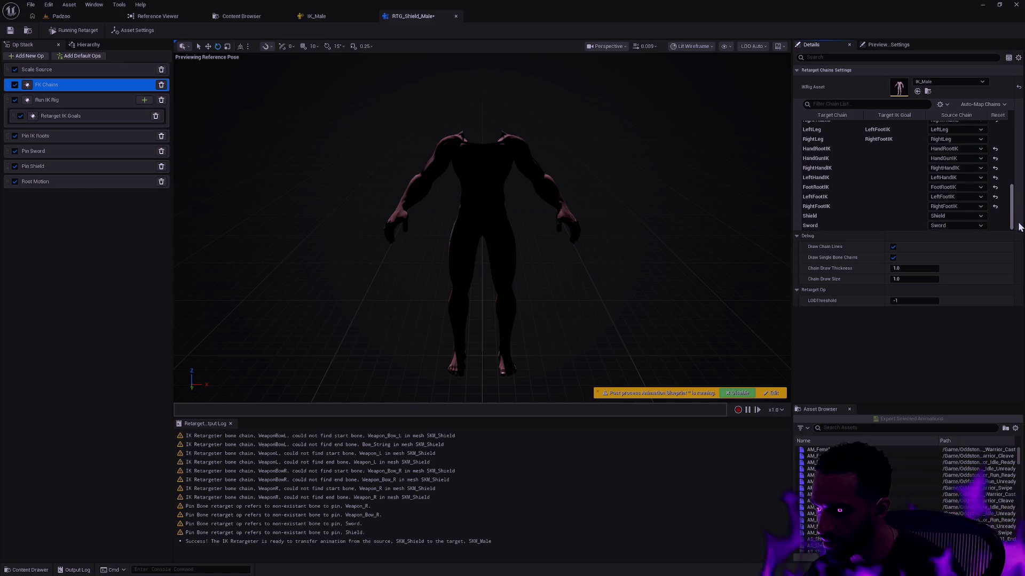
pyautogui.click(949, 216)
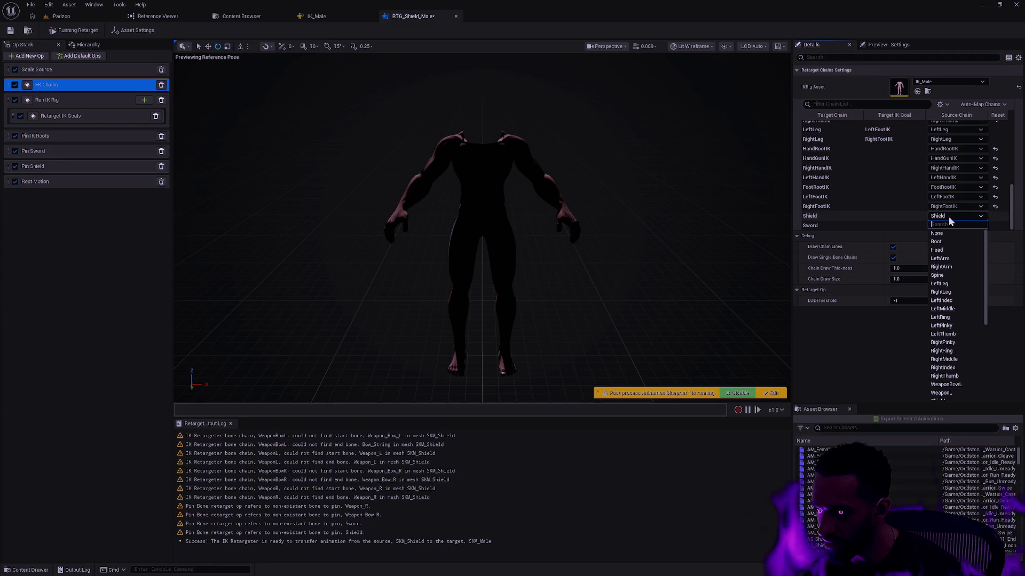
pyautogui.click(949, 216)
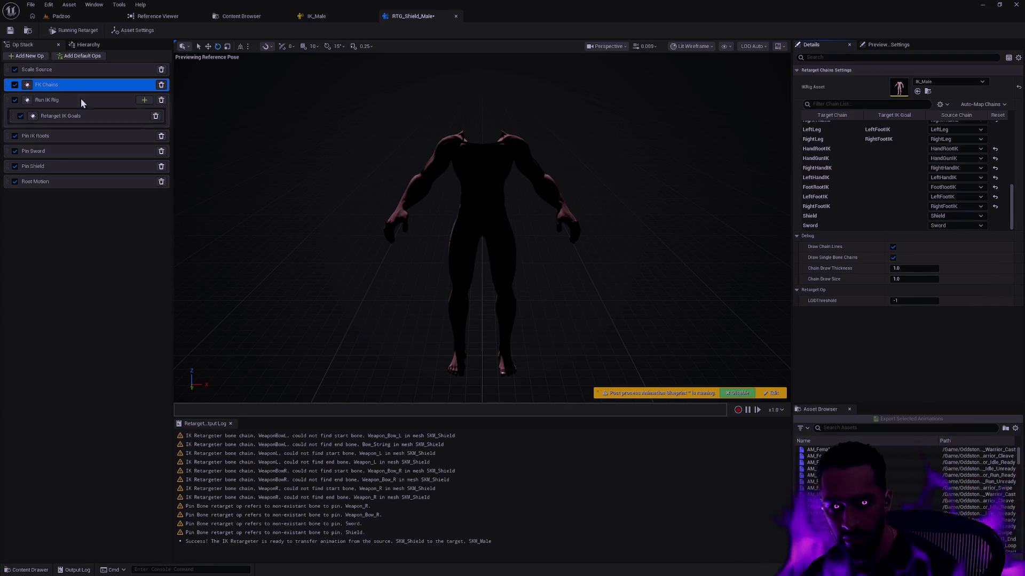
pyautogui.click(134, 30)
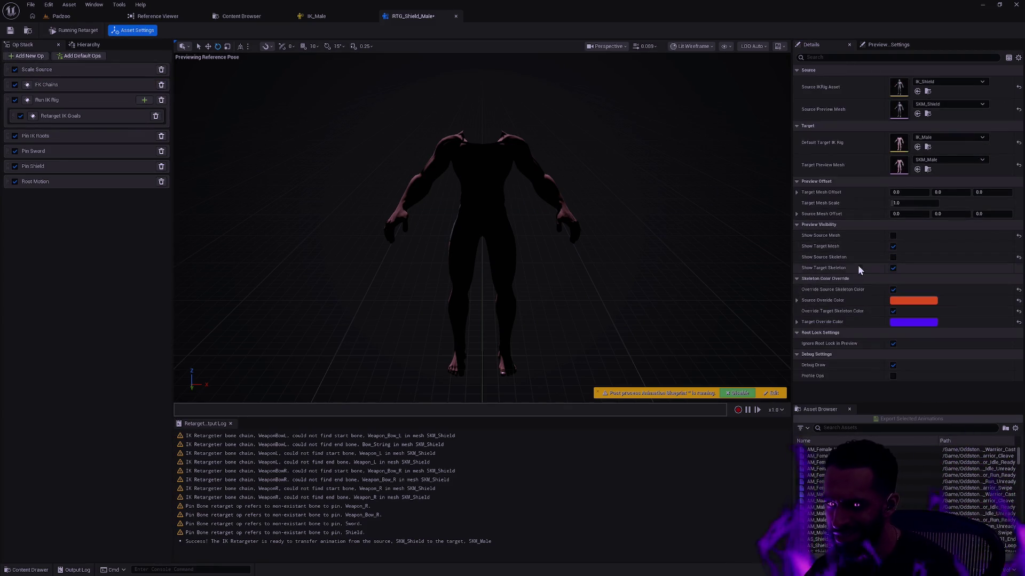
# Show the source mesh, hide both skeletons, and set target X offset 55, source -55
pyautogui.click(893, 236)
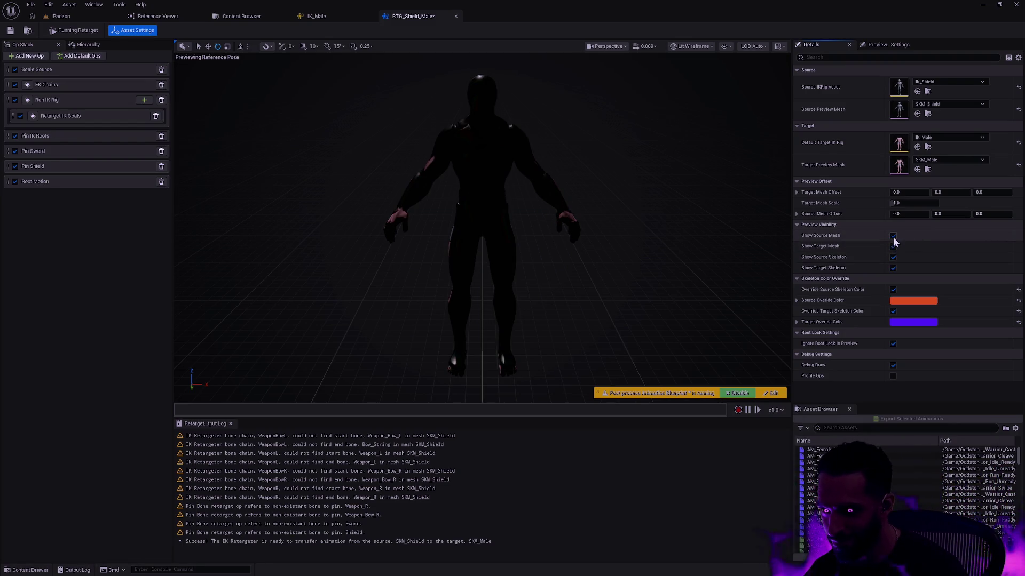
pyautogui.click(893, 236)
pyautogui.click(894, 260)
pyautogui.click(893, 267)
pyautogui.click(893, 236)
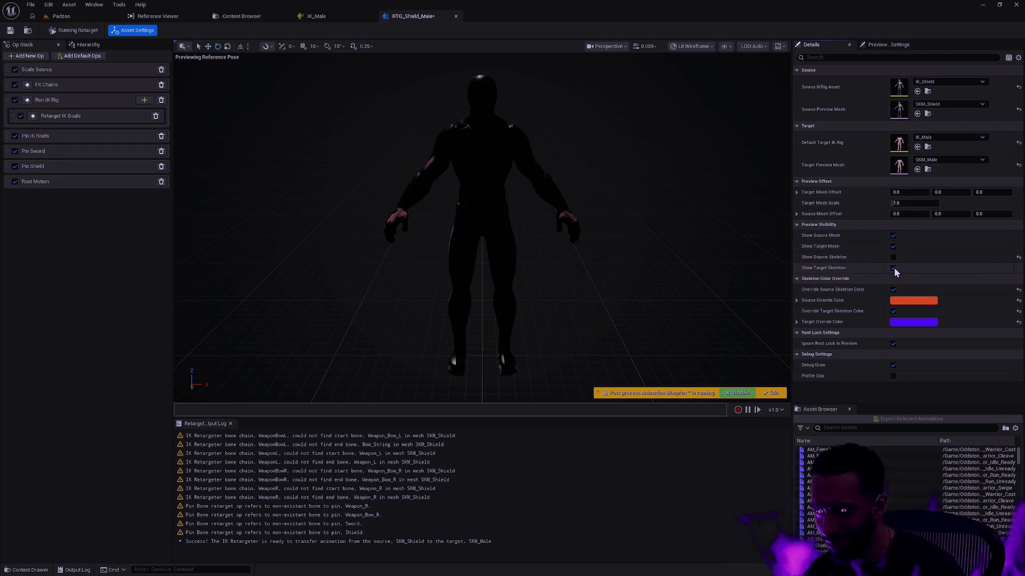
pyautogui.click(907, 193)
pyautogui.write('55')
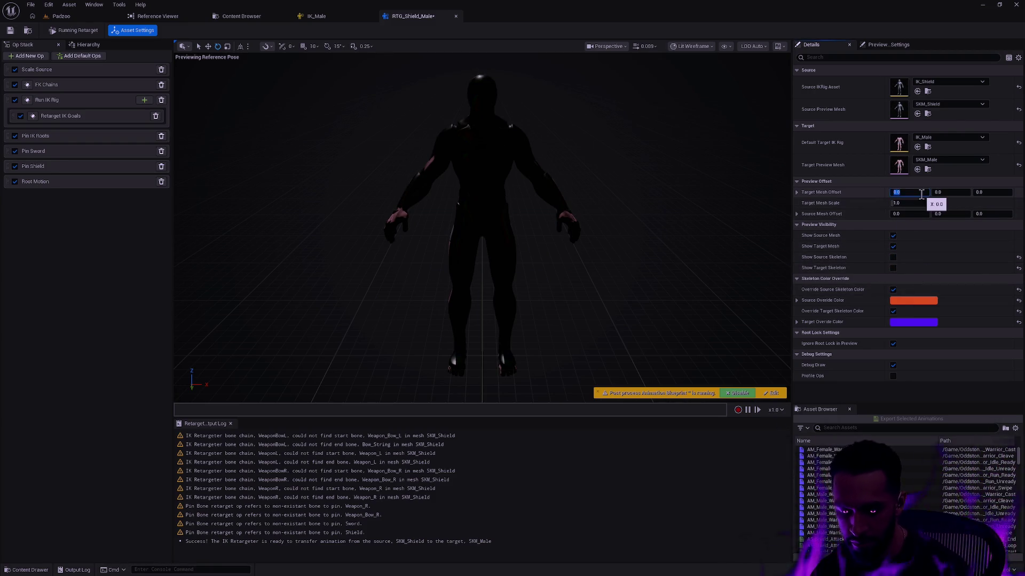
pyautogui.press('Tab')
pyautogui.press('Tab')
pyautogui.press('Tab')
pyautogui.press('Tab')
pyautogui.write('-55')
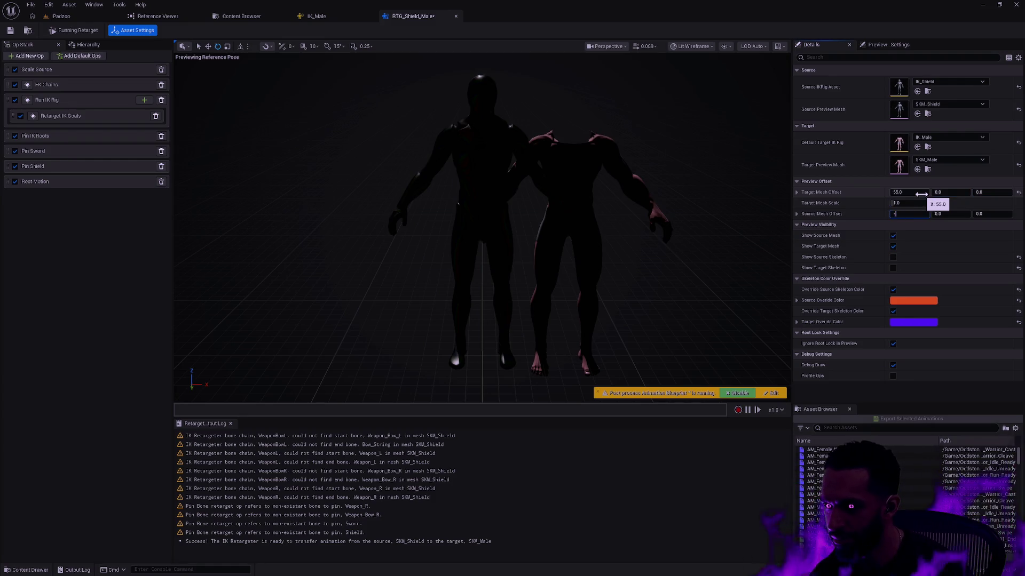
pyautogui.press('Return')
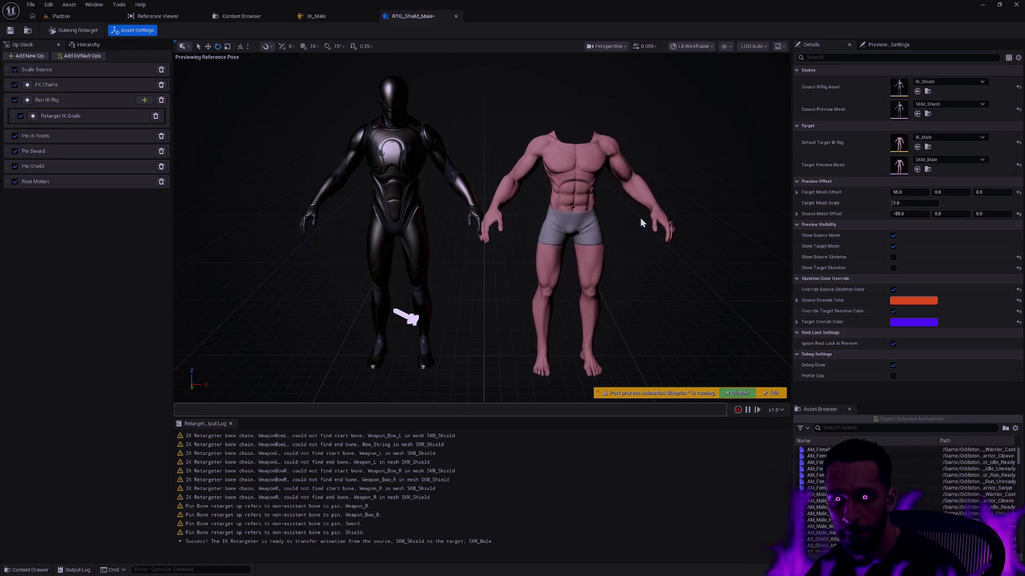
# Search 'Shield Combat Idle' and preview AS_Shield_Idle_Combat_to_Idle from frame 0
pyautogui.click(856, 427)
pyautogui.write('Shield Combat Idle')
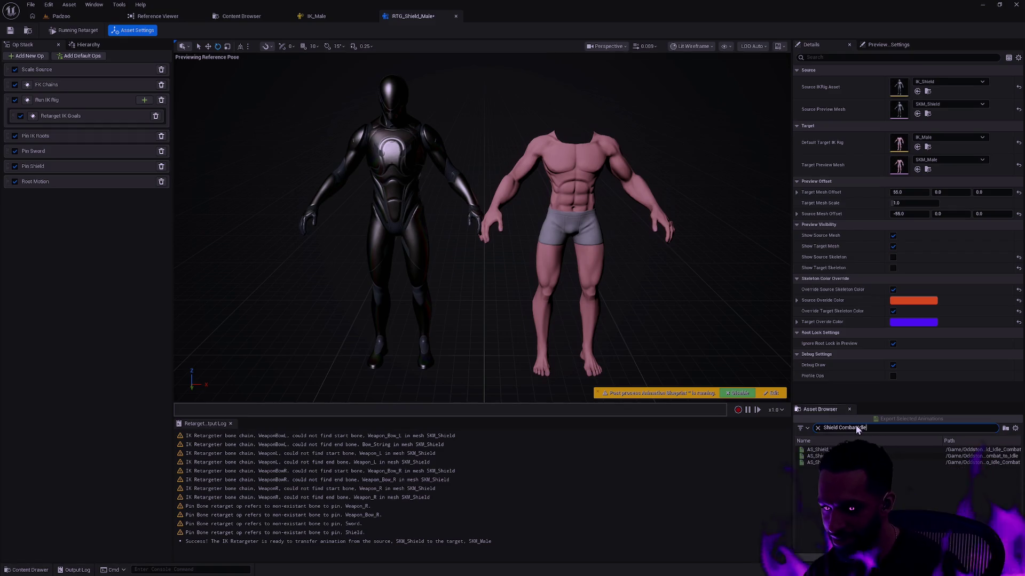
pyautogui.click(821, 456)
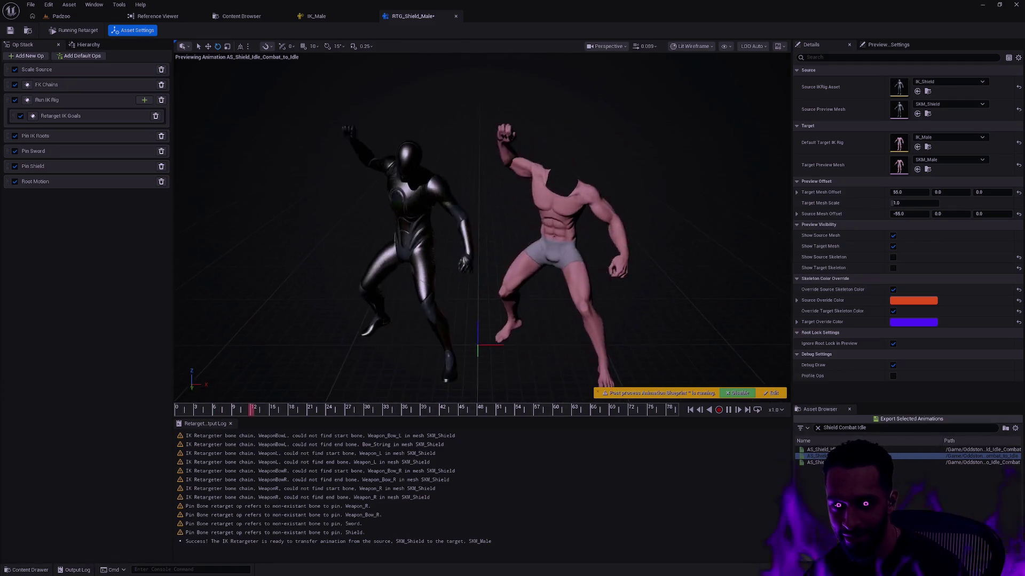
pyautogui.moveTo(395, 409)
pyautogui.mouseDown()
pyautogui.moveTo(155, 411)
pyautogui.moveTo(689, 415)
pyautogui.moveTo(450, 406)
pyautogui.moveTo(545, 409)
pyautogui.mouseUp()
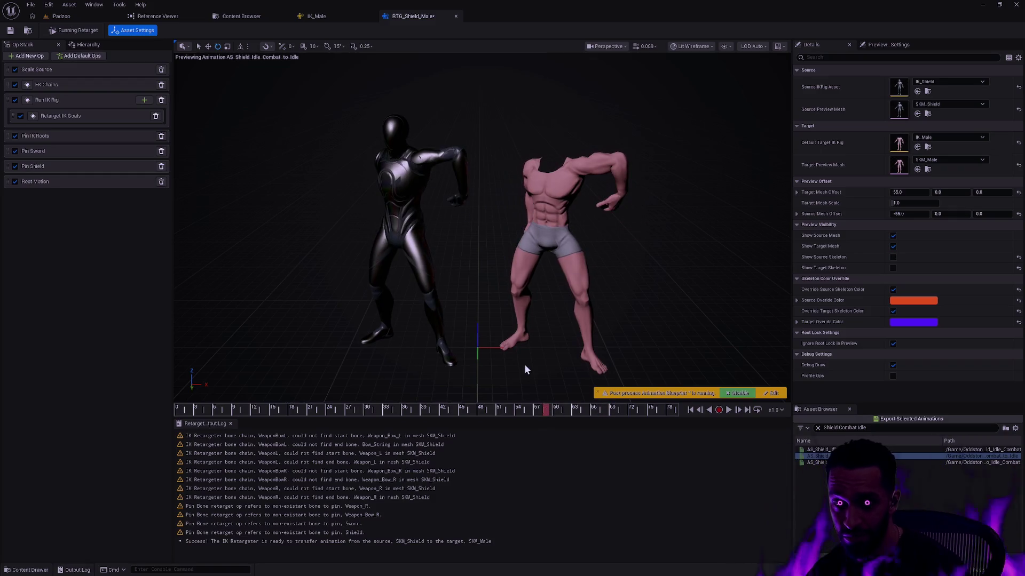
# Choose Oddstone/Character/Player/Animation/Shield as the export destination for the retargeted animation
pyautogui.click(891, 419)
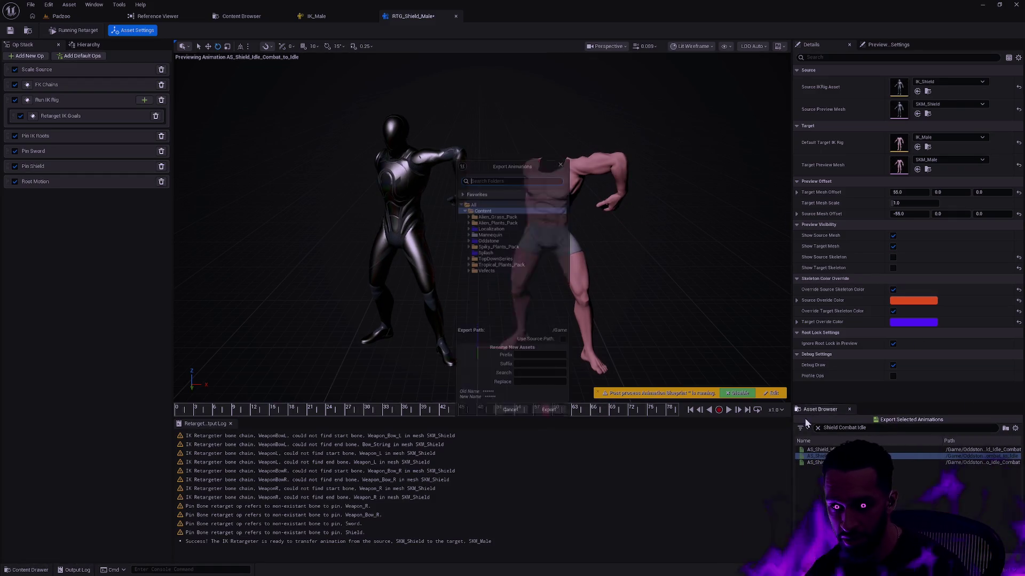
pyautogui.click(464, 238)
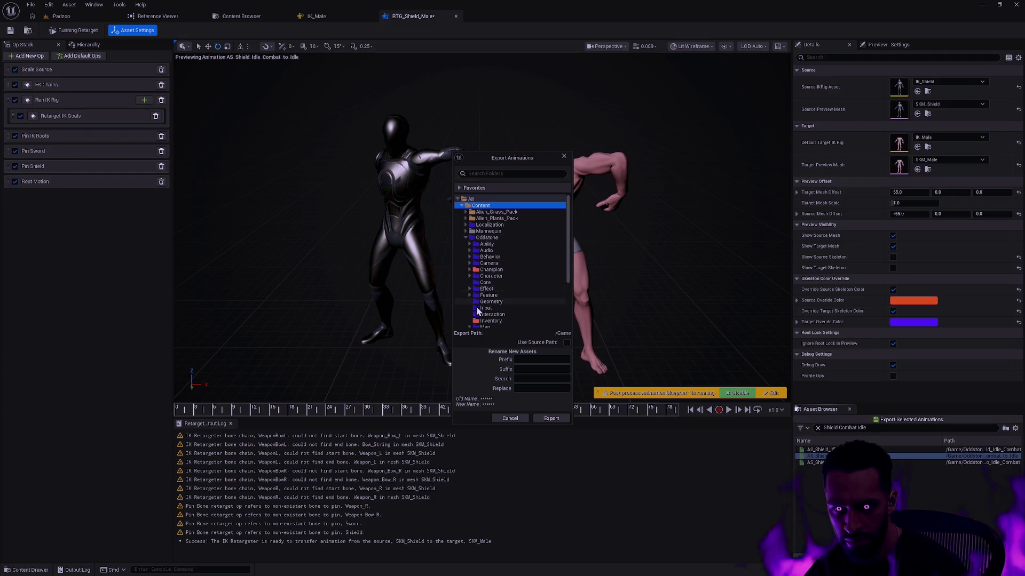
pyautogui.click(469, 275)
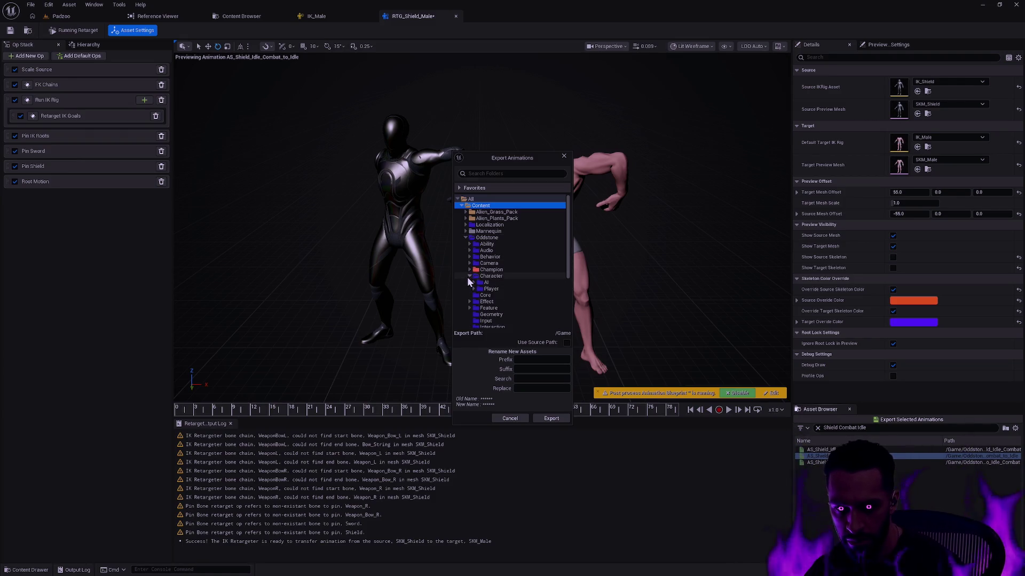
pyautogui.click(473, 289)
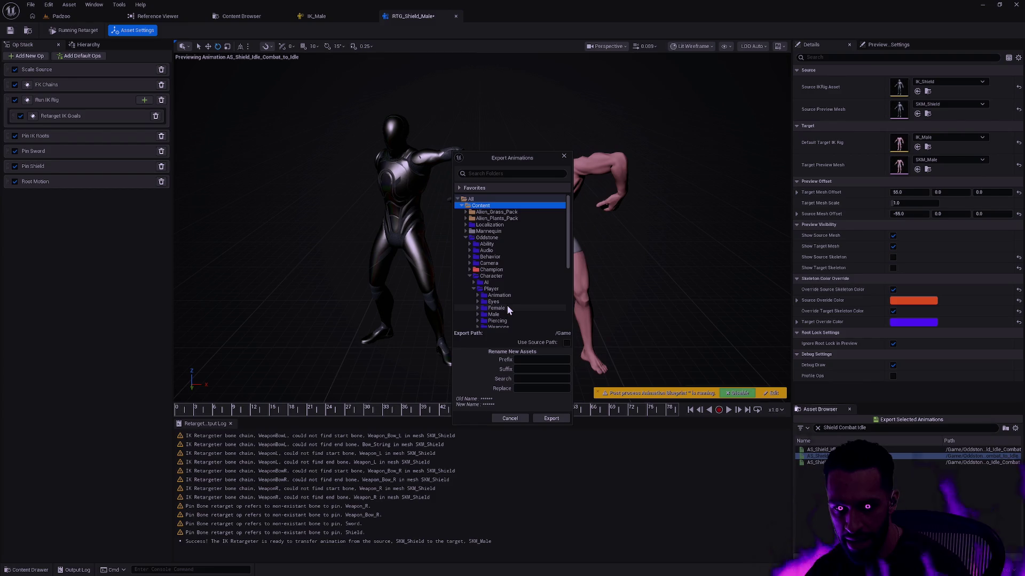
pyautogui.click(478, 295)
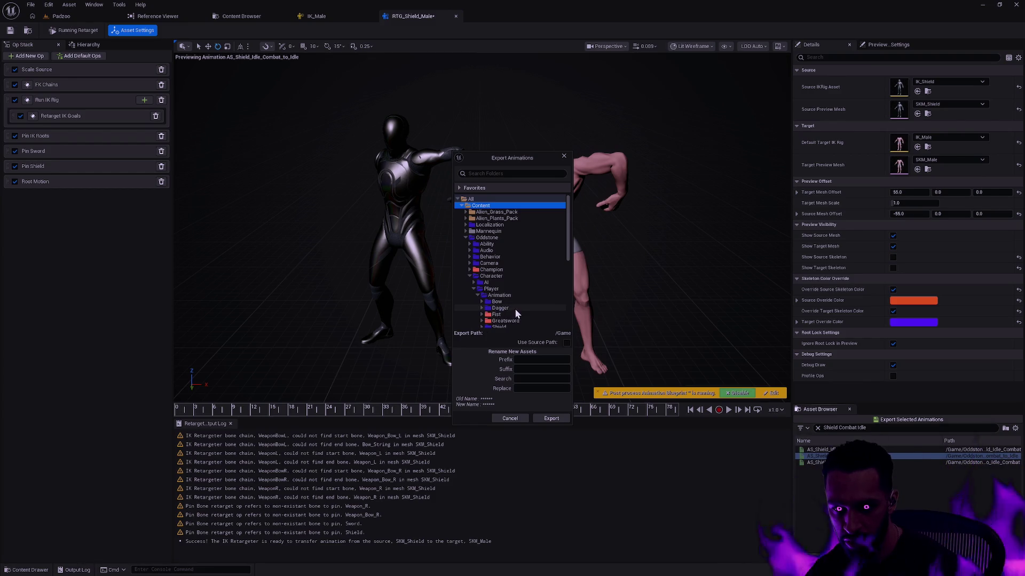
pyautogui.scroll(-2, 514, 310)
pyautogui.click(477, 302)
# Add the _Redux suffix and export it as AS_Male_Shield_Idle_Combat_to_Idle_Redux
pyautogui.click(546, 359)
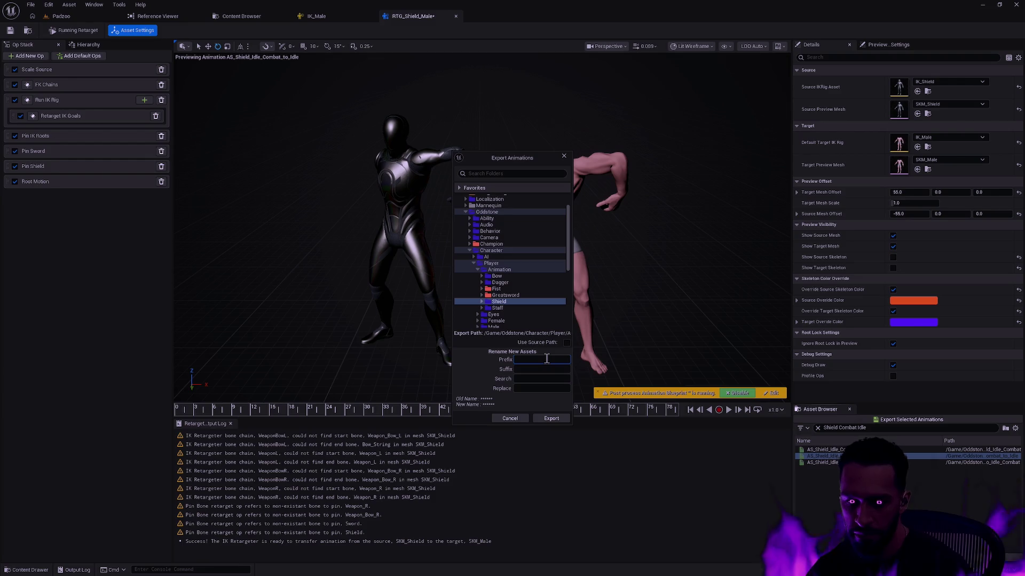
pyautogui.write('_Redux')
pyautogui.press('Tab')
pyautogui.write('AS_Male_')
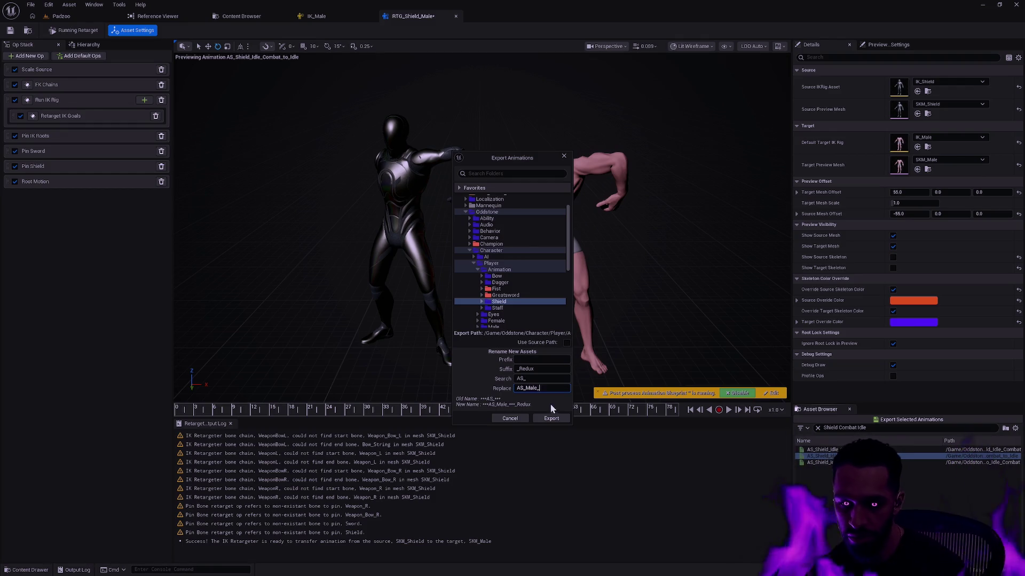
pyautogui.click(551, 418)
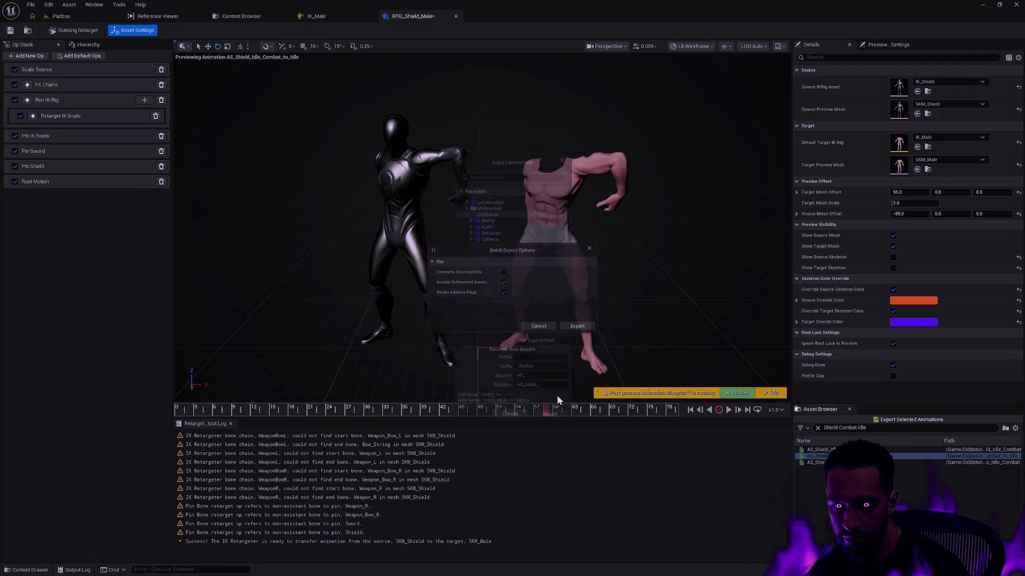
pyautogui.click(590, 327)
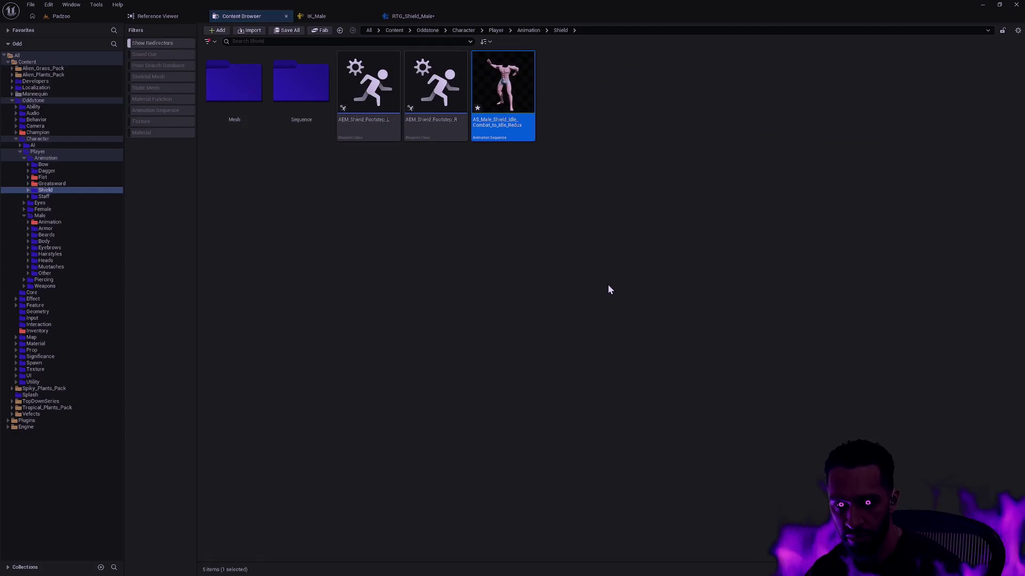